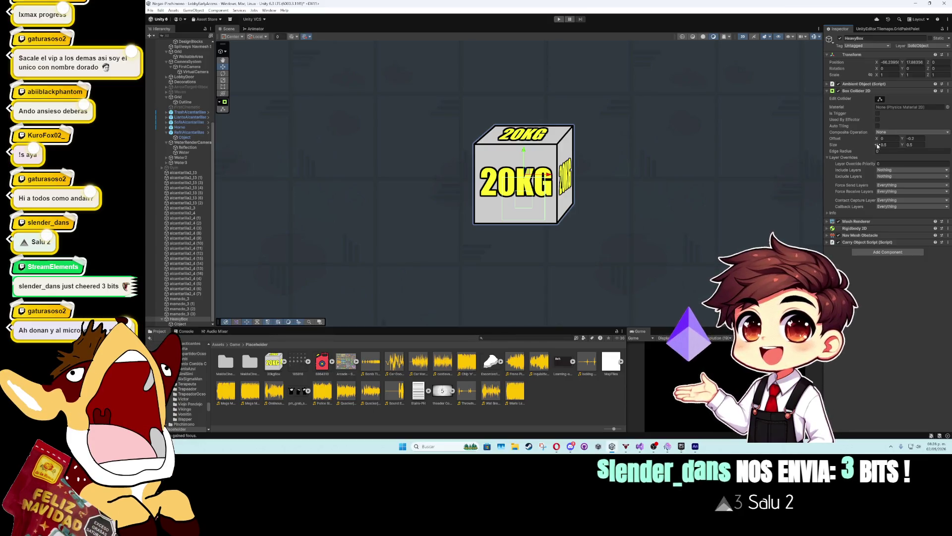
# Set the Box Collider 2D Size X to 1.06
pyautogui.moveTo(877, 143)
pyautogui.mouseDown()
pyautogui.moveTo(909, 145)
pyautogui.moveTo(888, 144)
pyautogui.mouseUp()
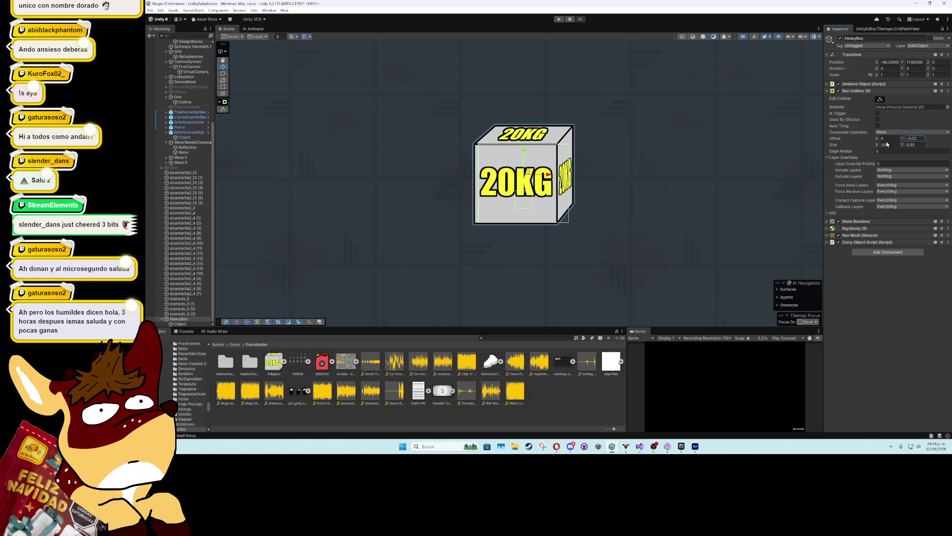
pyautogui.click(887, 145)
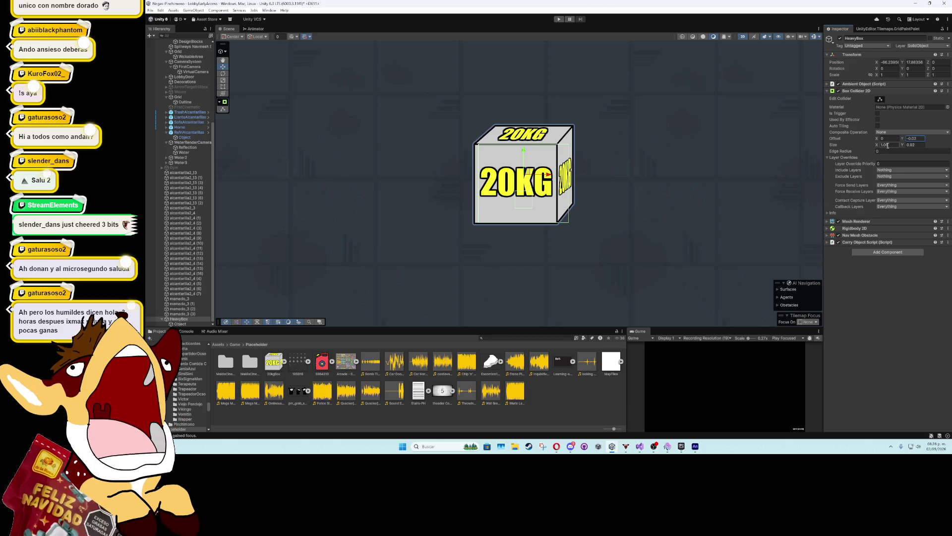
pyautogui.write('1.06')
pyautogui.press('Return')
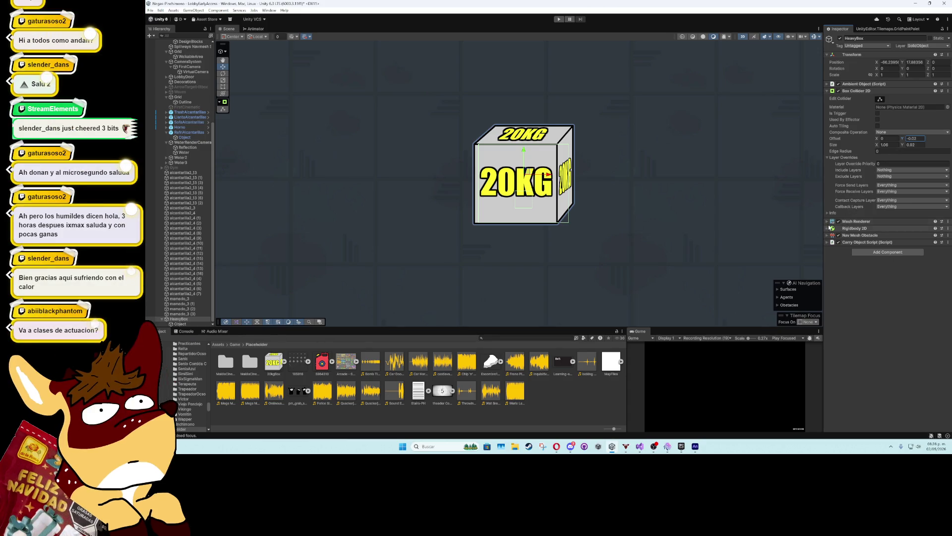
# Expand Nav Mesh Obstacle and set its size to 0.89 × 0.59 with Center Y 0
pyautogui.click(860, 235)
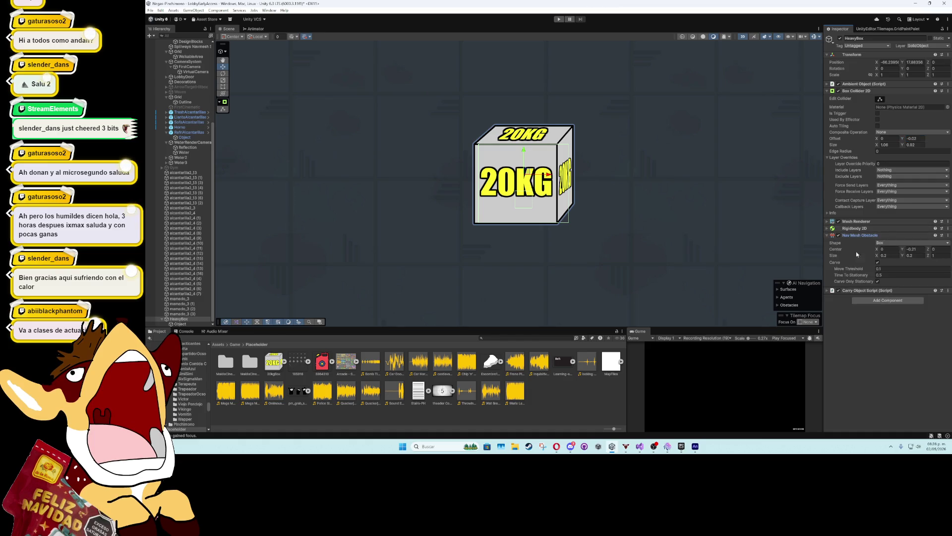
pyautogui.write('0.89')
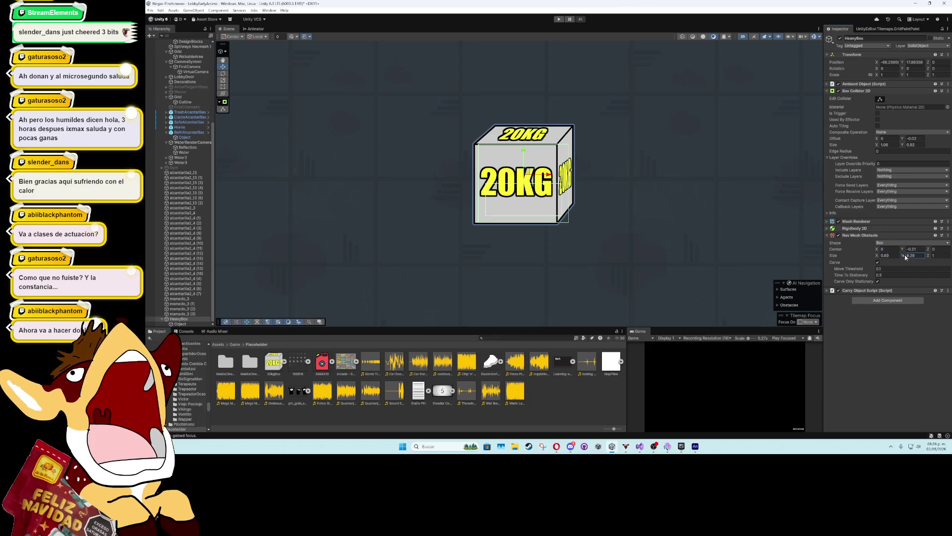
pyautogui.click(910, 256)
pyautogui.write('0.74')
pyautogui.click(910, 249)
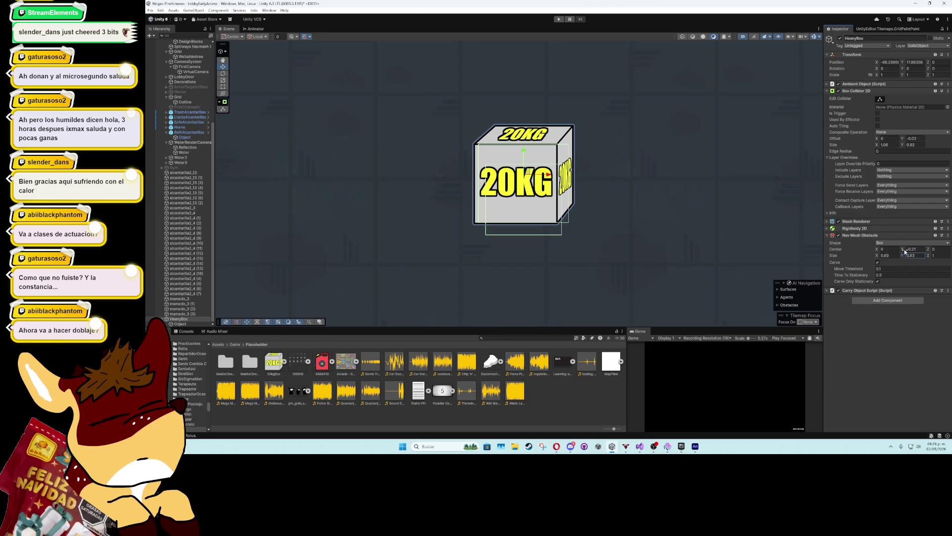
pyautogui.write('0.03')
pyautogui.press('BackSpace')
pyautogui.press('BackSpace')
pyautogui.press('BackSpace')
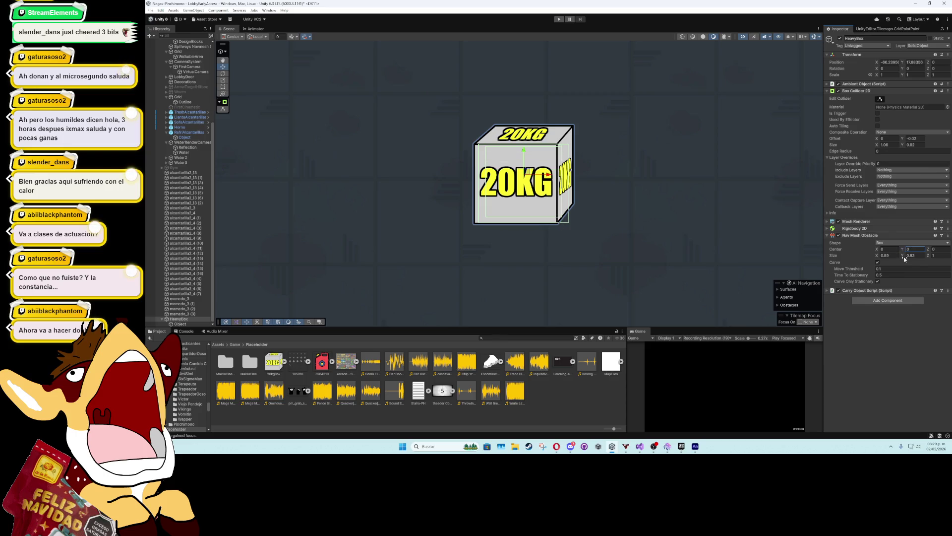
pyautogui.moveTo(904, 259); pyautogui.dragTo(899, 251)
pyautogui.click(902, 250)
pyautogui.write('-0.27')
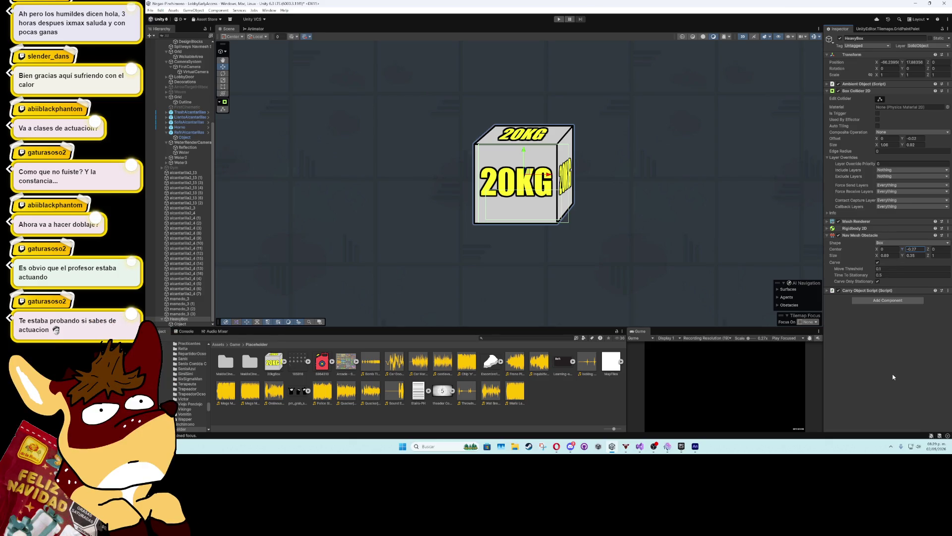
# Collapse HeavyBox's children in the Hierarchy and fold away the Box Collider 2D settings
pyautogui.scroll(-1, 614, 203)
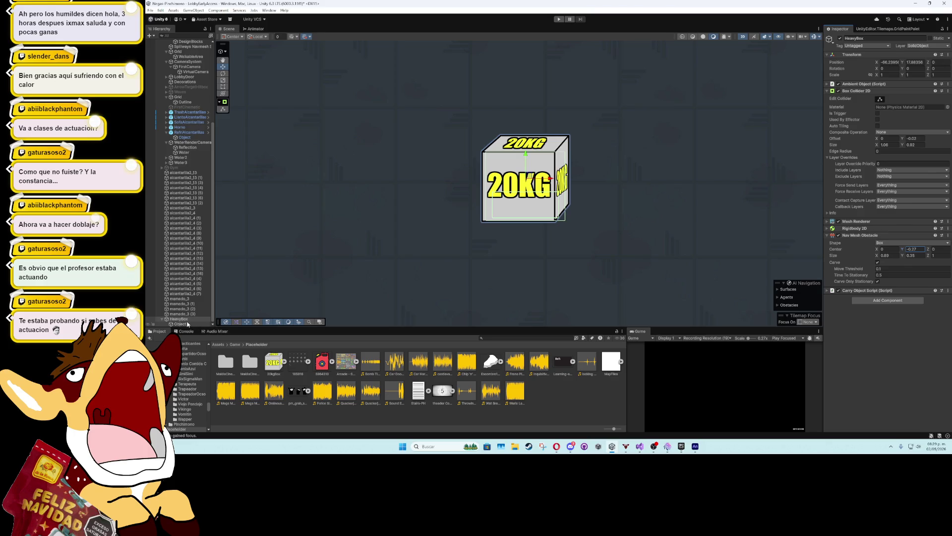
pyautogui.click(162, 318)
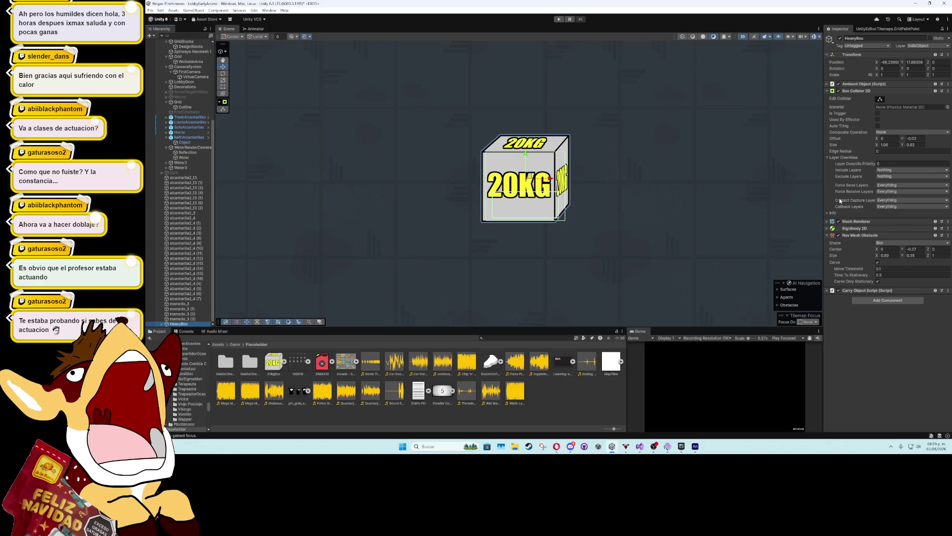
pyautogui.click(827, 91)
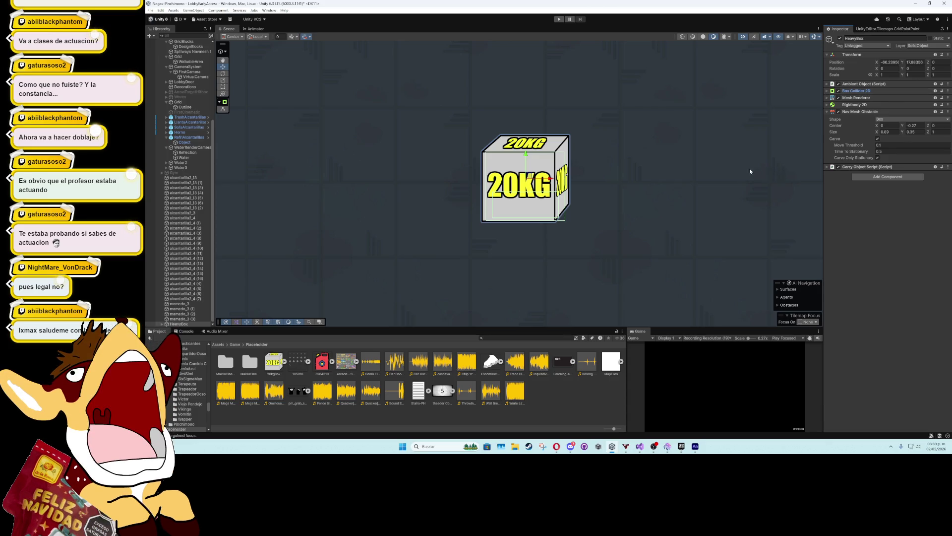
# Glance at the Mesh Renderer and Ambient Object settings and check the Console log
pyautogui.scroll(-1, 654, 223)
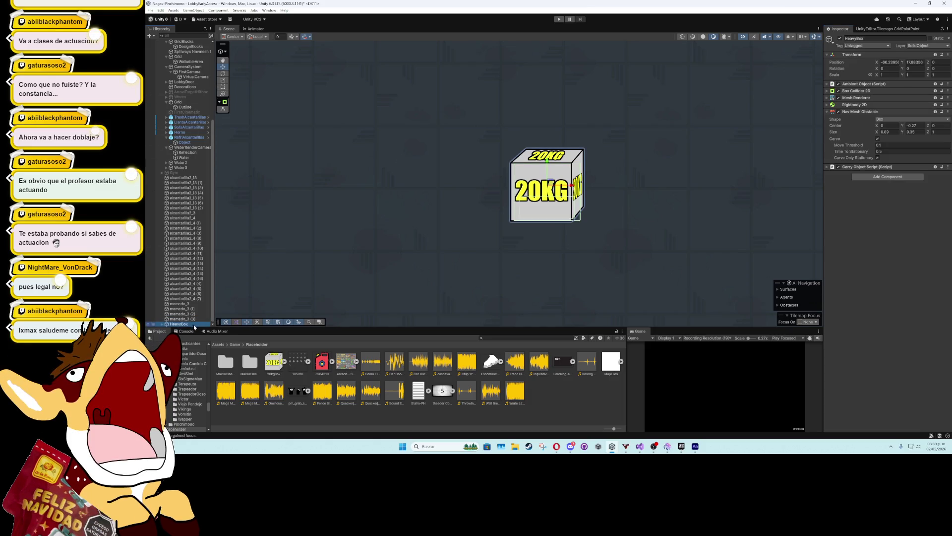
pyautogui.click(827, 98)
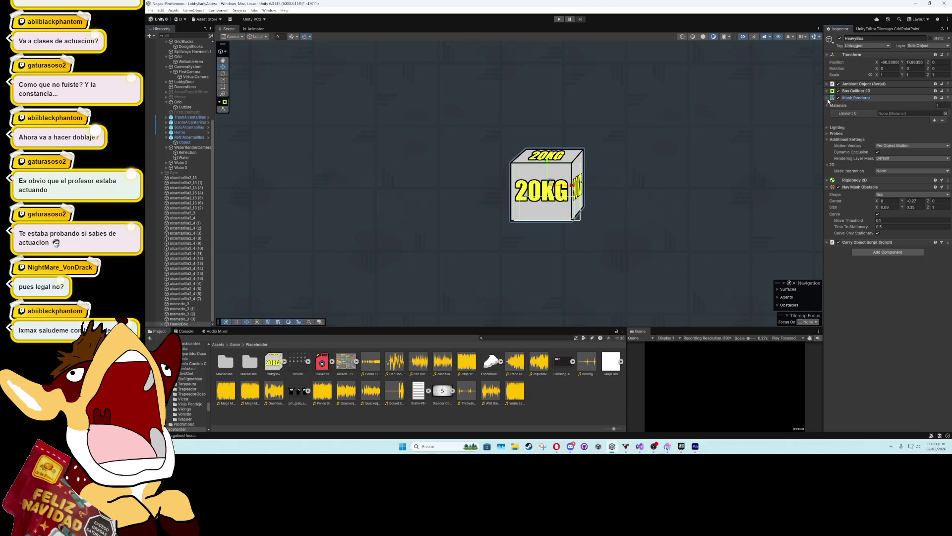
pyautogui.click(828, 97)
pyautogui.click(829, 84)
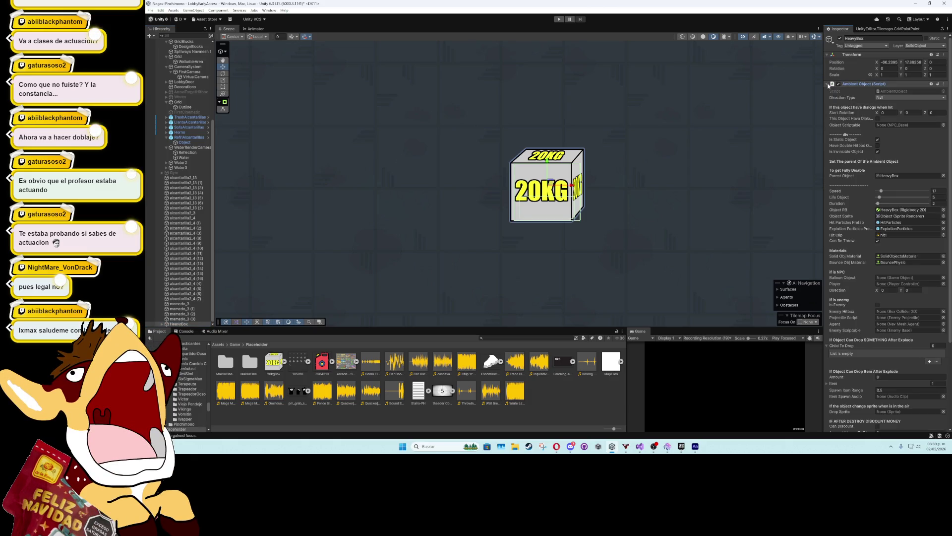
pyautogui.click(828, 84)
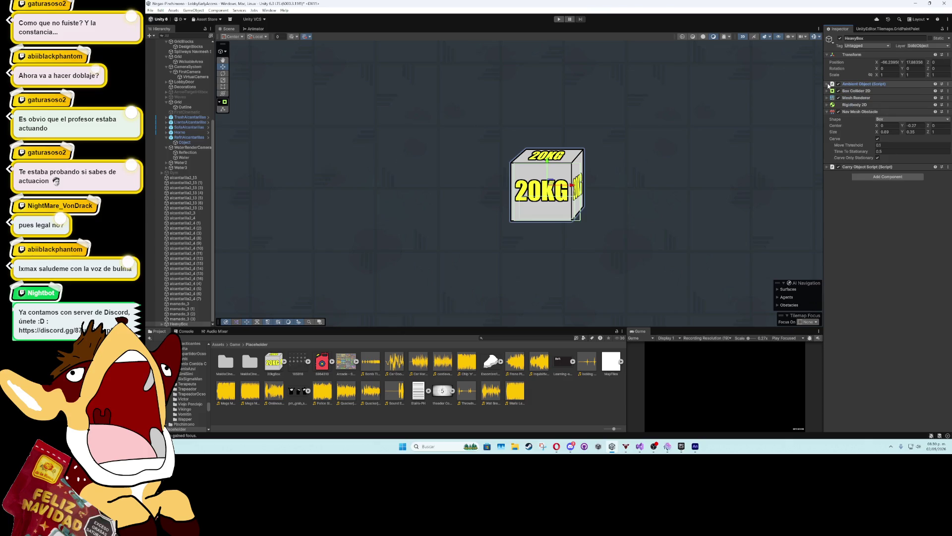
pyautogui.scroll(-2, 531, 242)
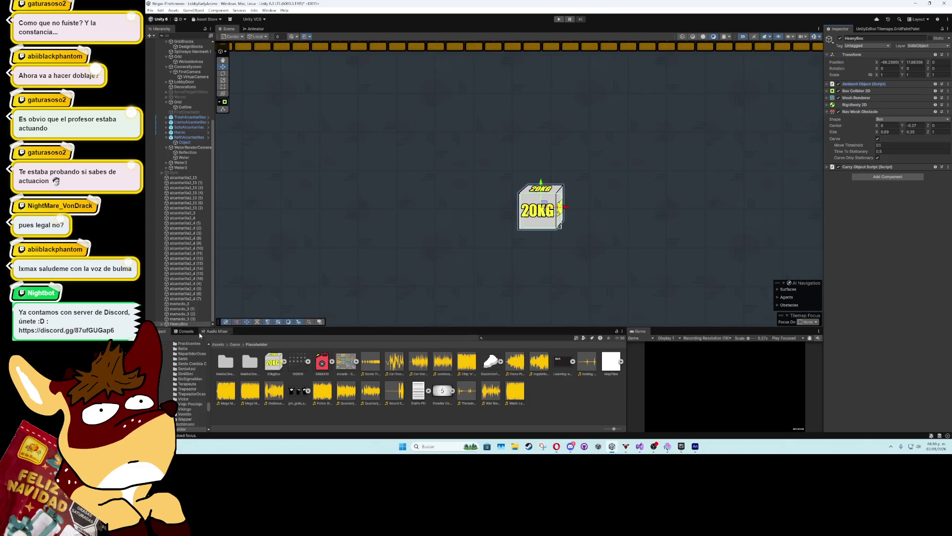
pyautogui.click(189, 332)
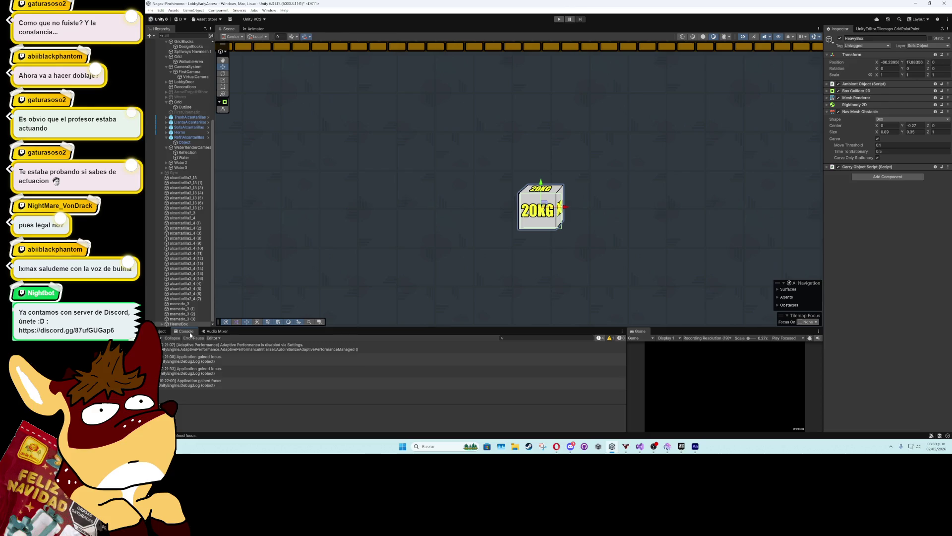
pyautogui.click(159, 331)
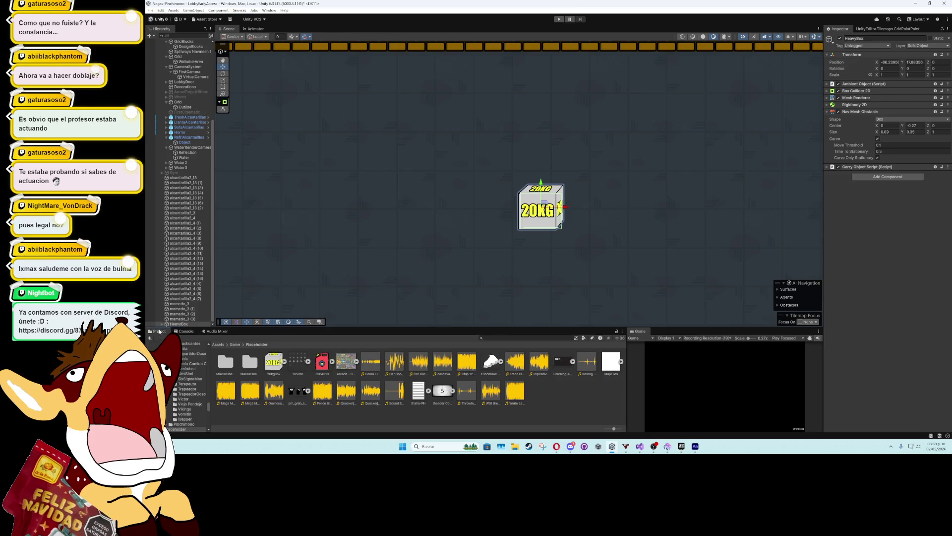
# Expand Carry Object Script and tick Is Invensible
pyautogui.click(867, 167)
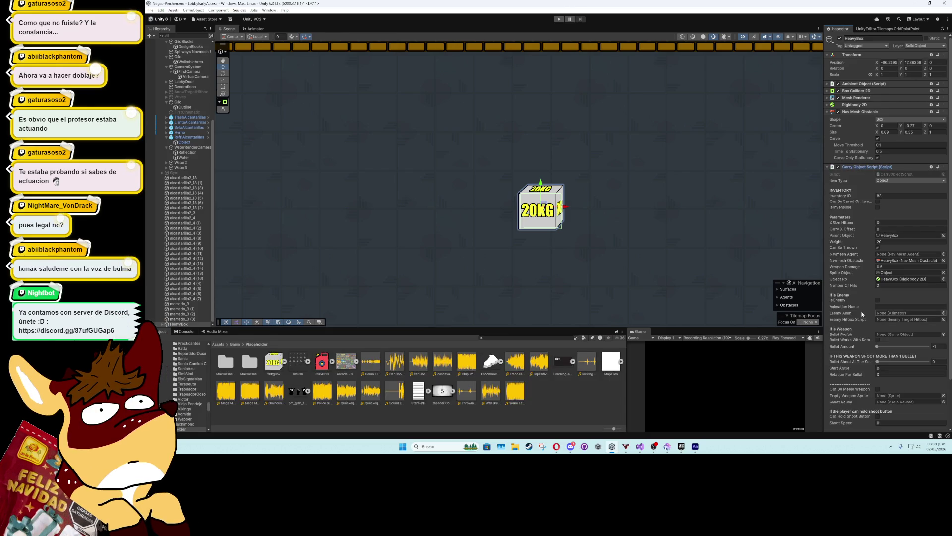
pyautogui.click(890, 286)
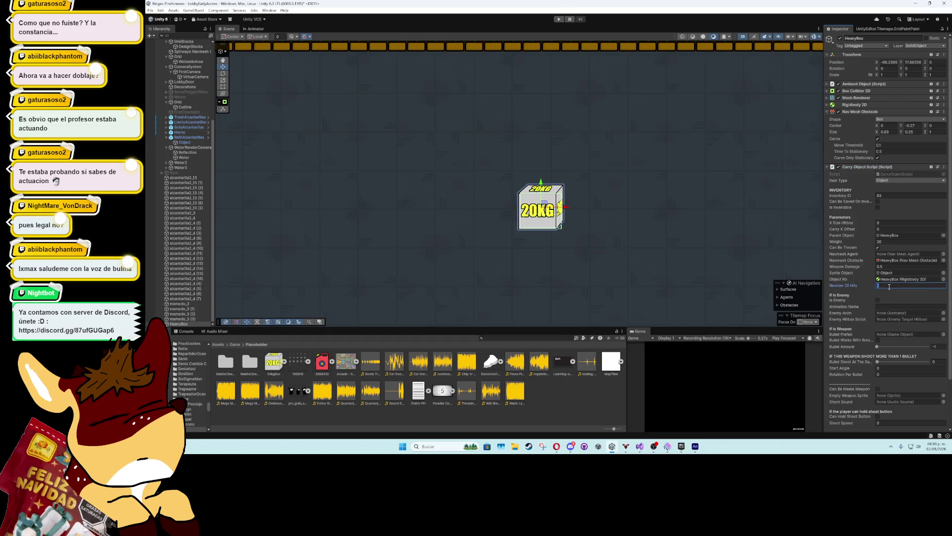
pyautogui.click(878, 208)
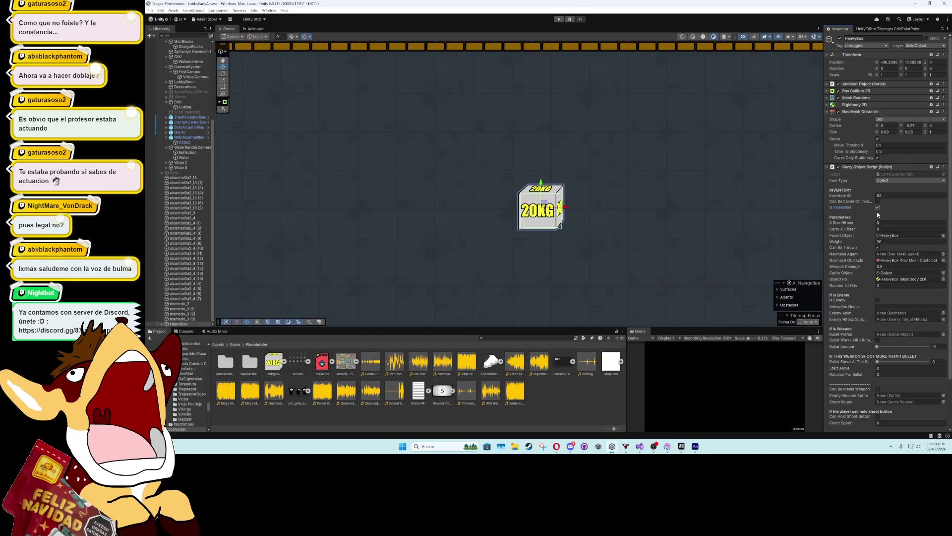
pyautogui.scroll(-3, 875, 272)
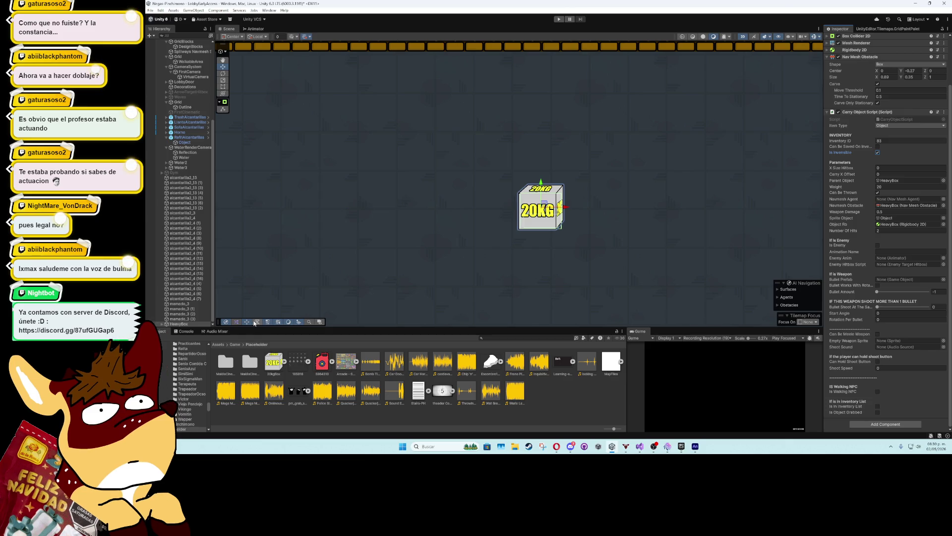
# Drag the Player beside the HeavyBox crate in the Scene view and start Play mode
pyautogui.scroll(8, 470, 247)
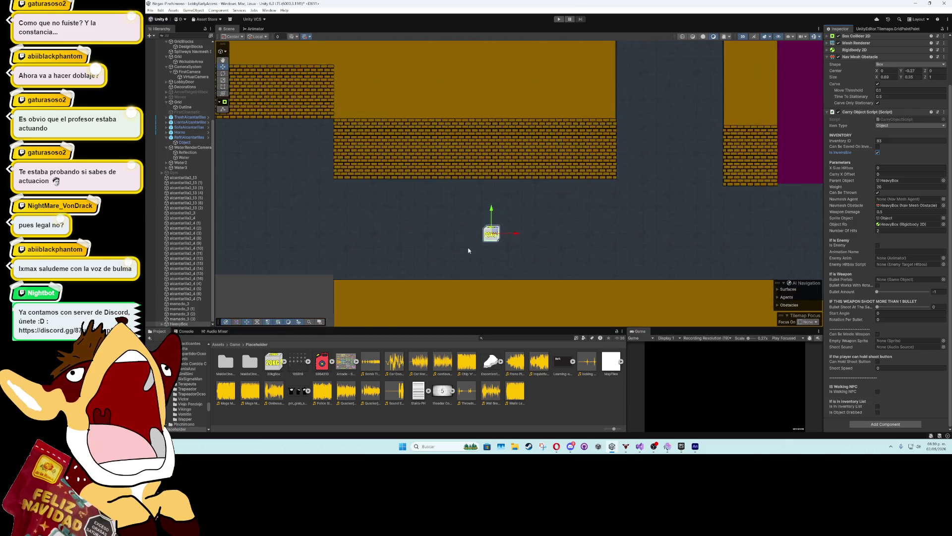
pyautogui.scroll(-3, 470, 247)
pyautogui.moveTo(562, 227)
pyautogui.mouseDown()
pyautogui.moveTo(420, 259)
pyautogui.moveTo(530, 220)
pyautogui.mouseUp()
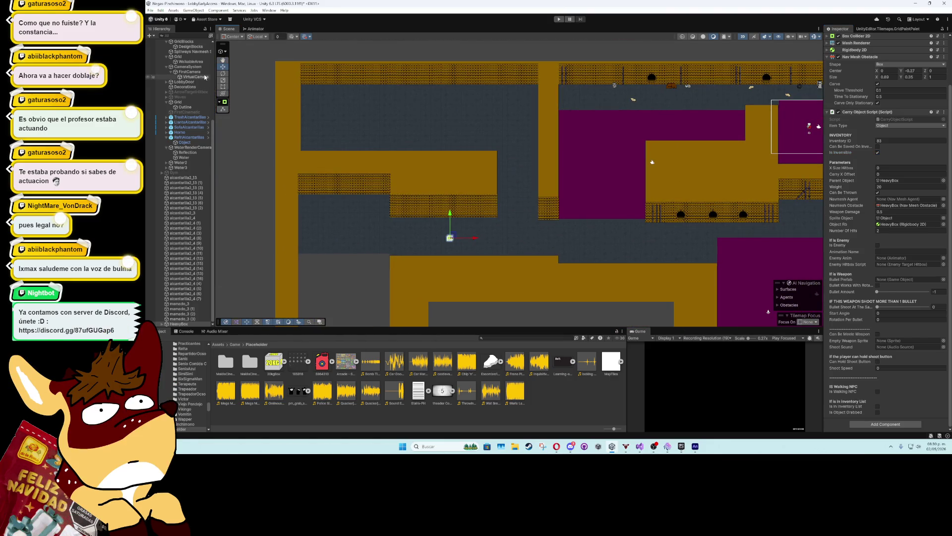
pyautogui.scroll(5, 205, 77)
pyautogui.click(195, 52)
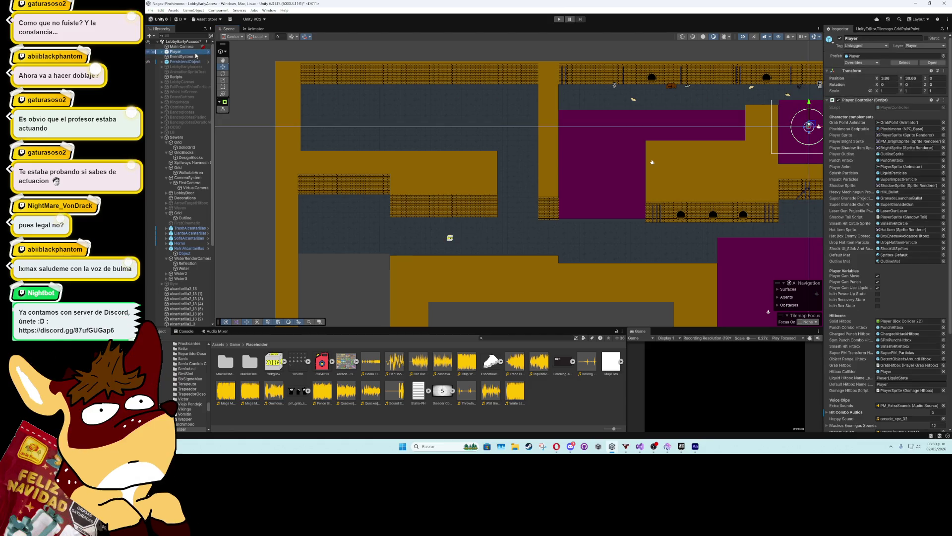
pyautogui.moveTo(709, 141)
pyautogui.mouseDown()
pyautogui.moveTo(535, 141)
pyautogui.moveTo(622, 122)
pyautogui.mouseUp()
pyautogui.moveTo(721, 109); pyautogui.dragTo(375, 218)
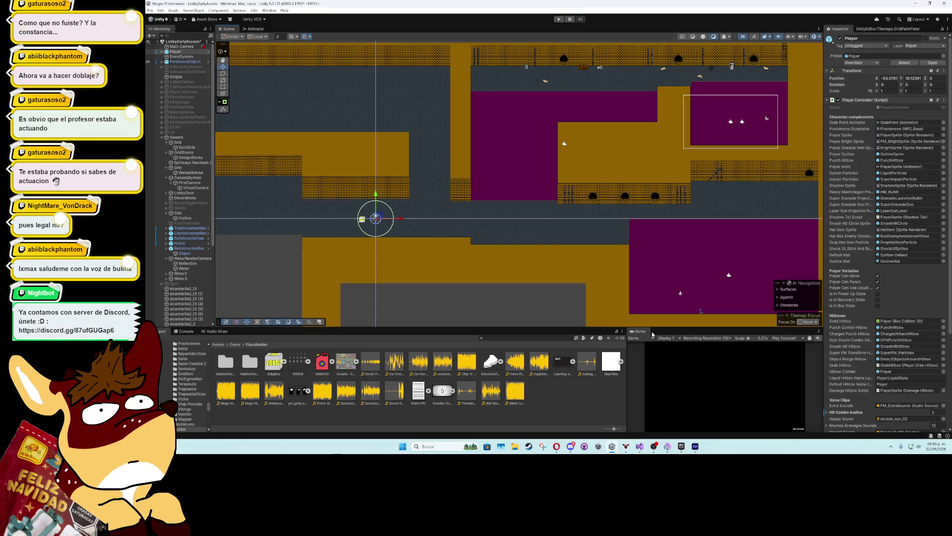
pyautogui.click(559, 20)
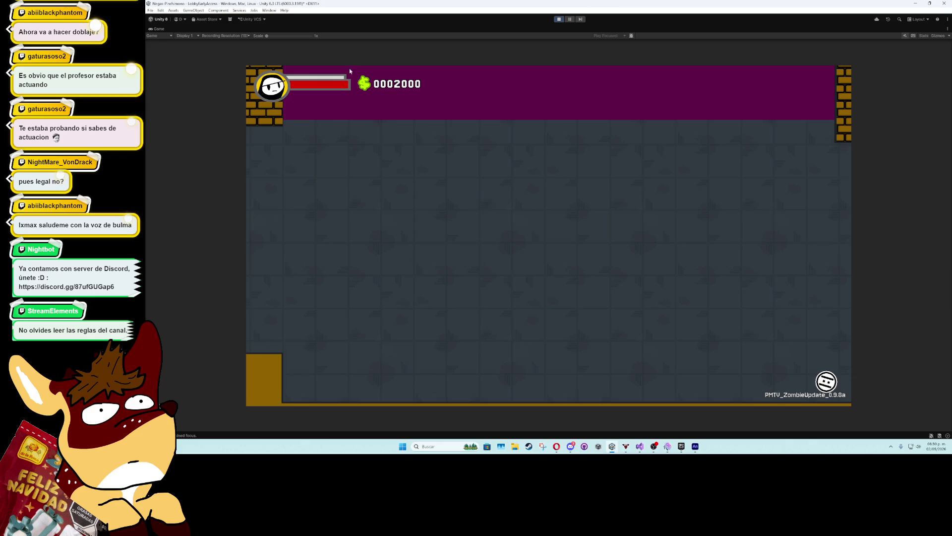
# Play-test by walking the character to the crate, carrying it right and dropping it
pyautogui.hotkey('shift', 'space')
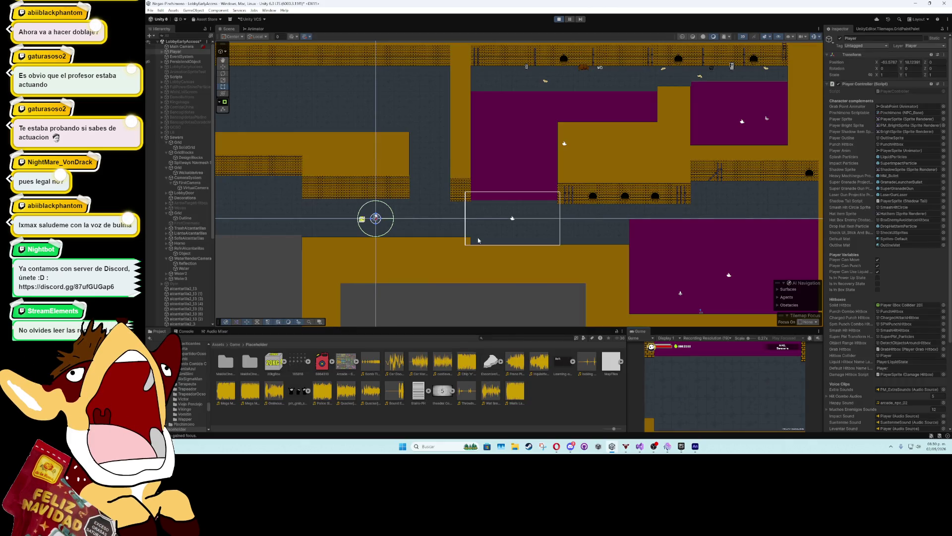
pyautogui.press('f')
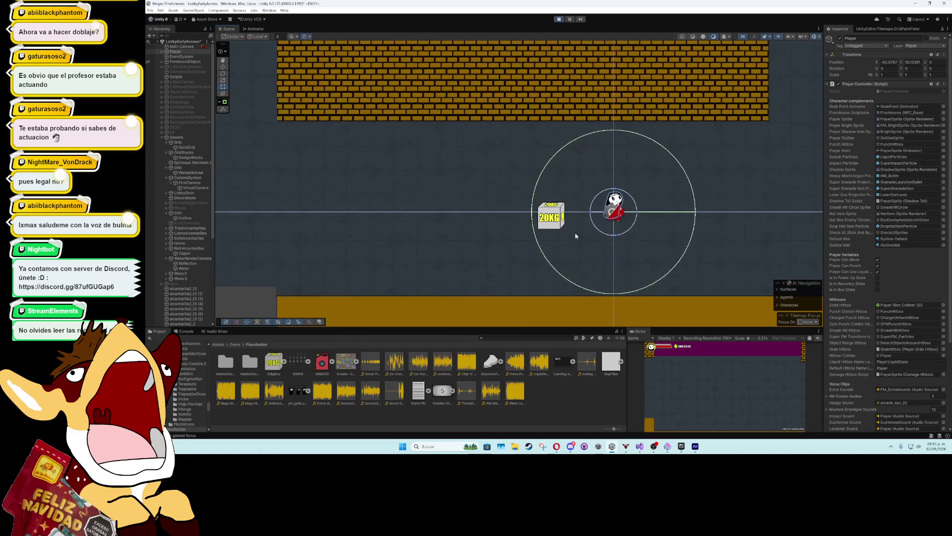
pyautogui.click(750, 397)
pyautogui.press('Left')
pyautogui.press('Down')
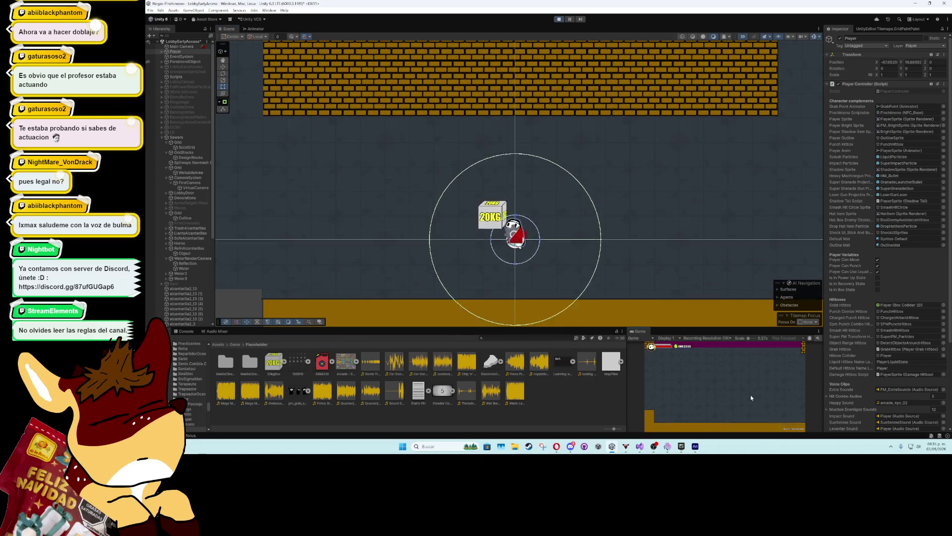
pyautogui.press('Left')
pyautogui.press('Up')
pyautogui.press('Right')
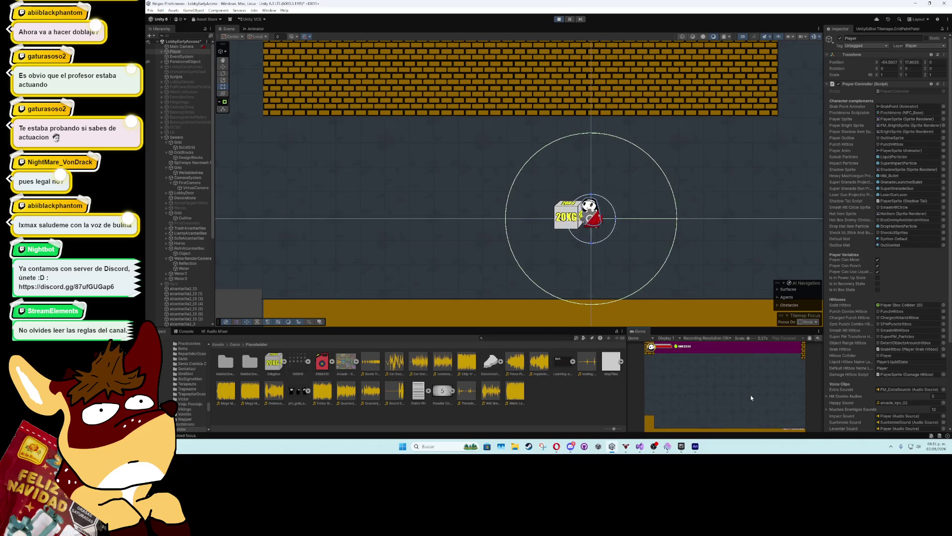
pyautogui.press('Left')
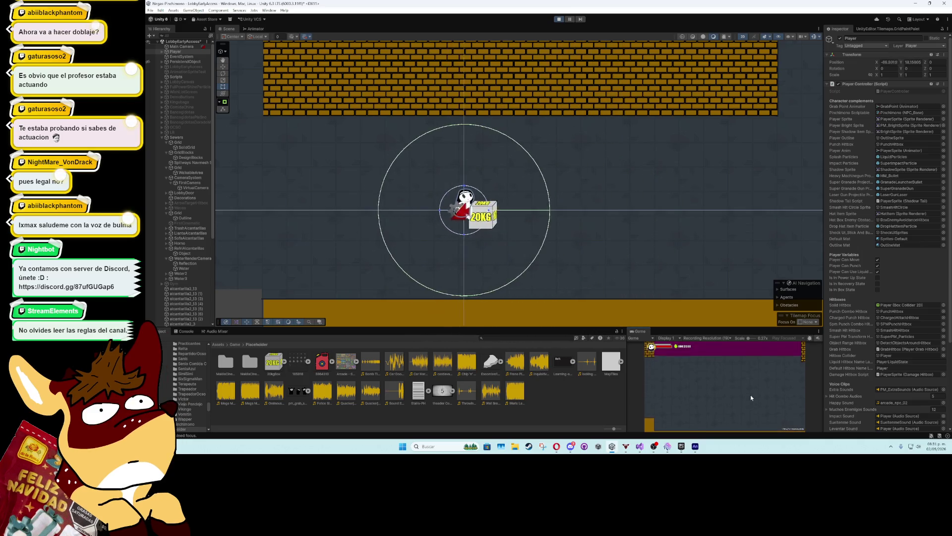
pyautogui.press('Right')
pyautogui.press('Down')
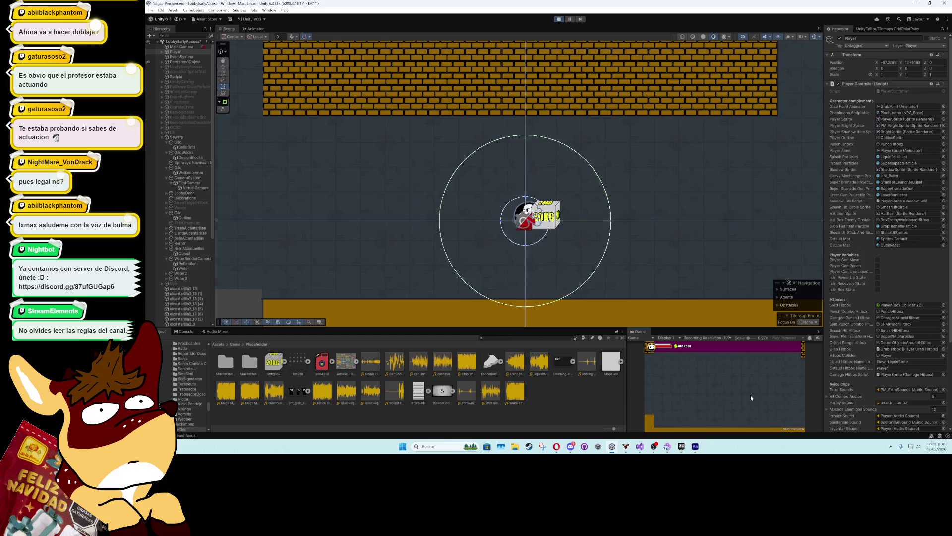
pyautogui.press('Left')
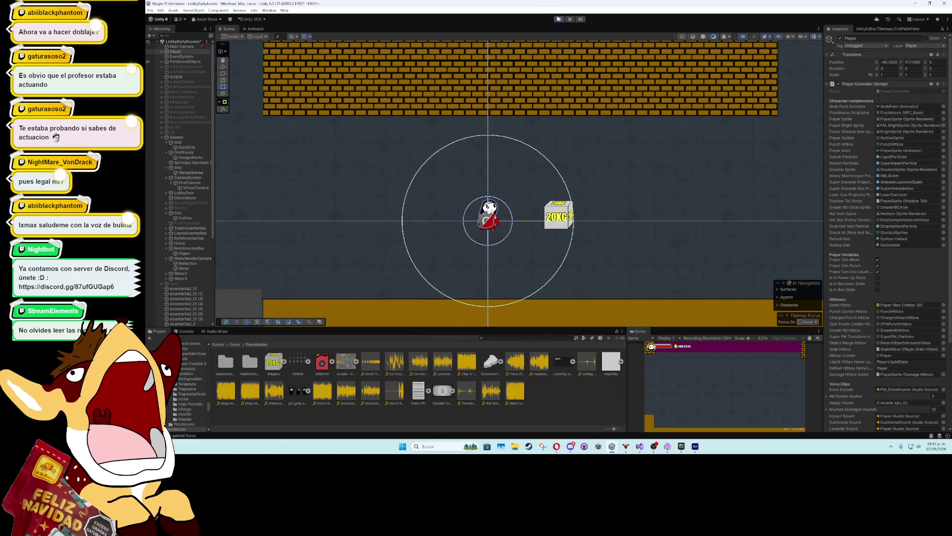
# Stop the game, select HeavyBox, fold Nav Mesh Obstacle and Box Collider 2D, and show Rigidbody 2D
pyautogui.click(559, 19)
pyautogui.scroll(-7, 186, 293)
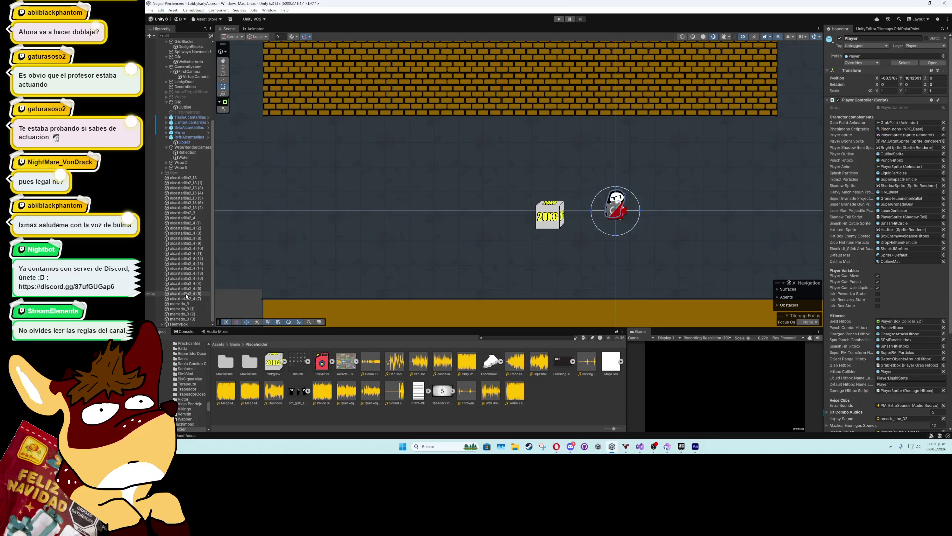
pyautogui.click(179, 324)
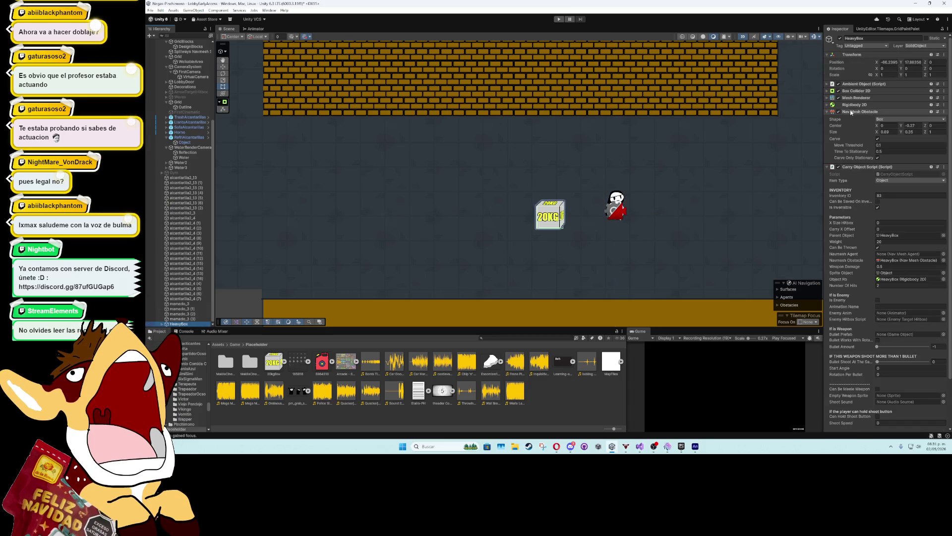
pyautogui.click(830, 112)
pyautogui.click(829, 91)
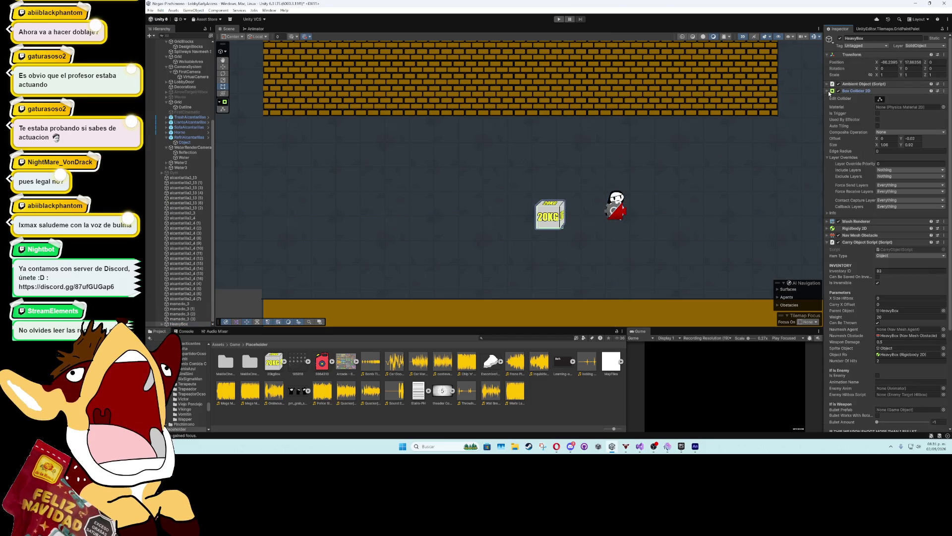
pyautogui.scroll(-5, 861, 276)
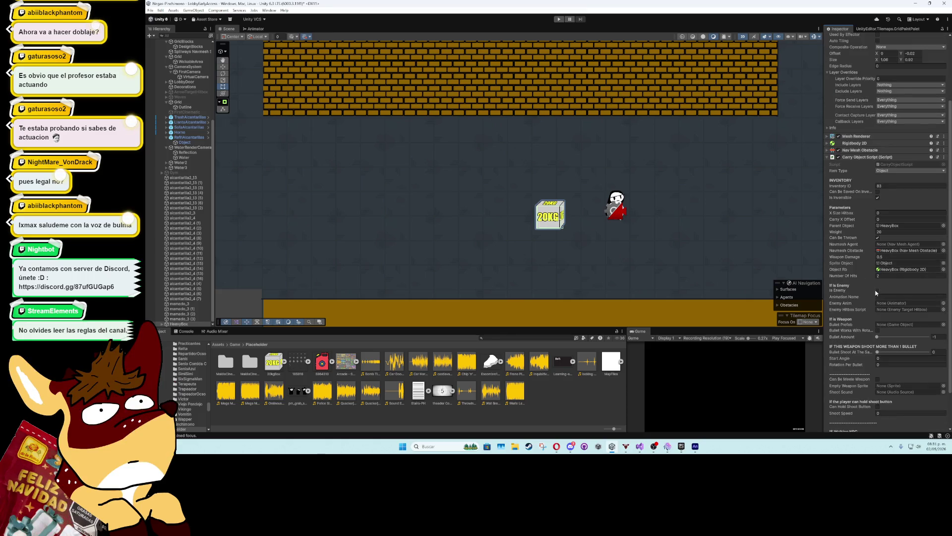
pyautogui.scroll(5, 850, 249)
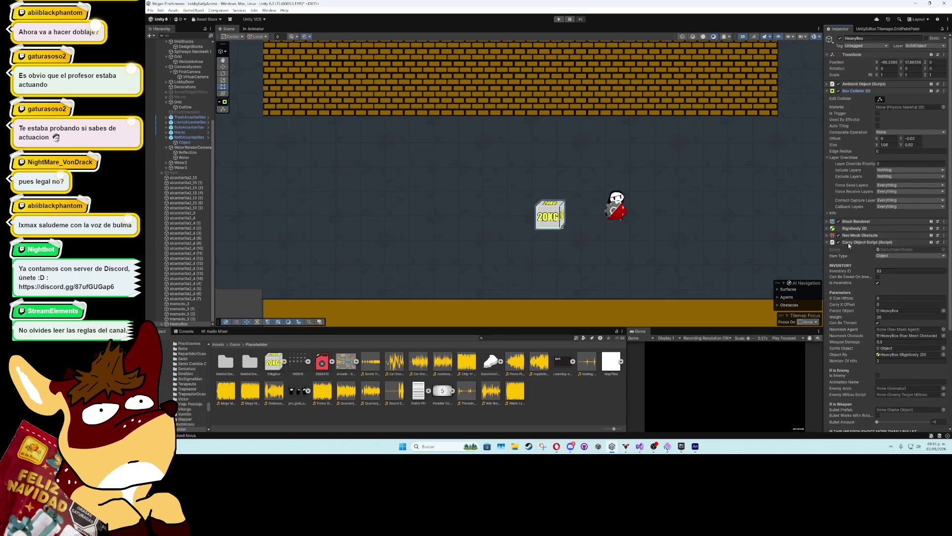
pyautogui.click(828, 91)
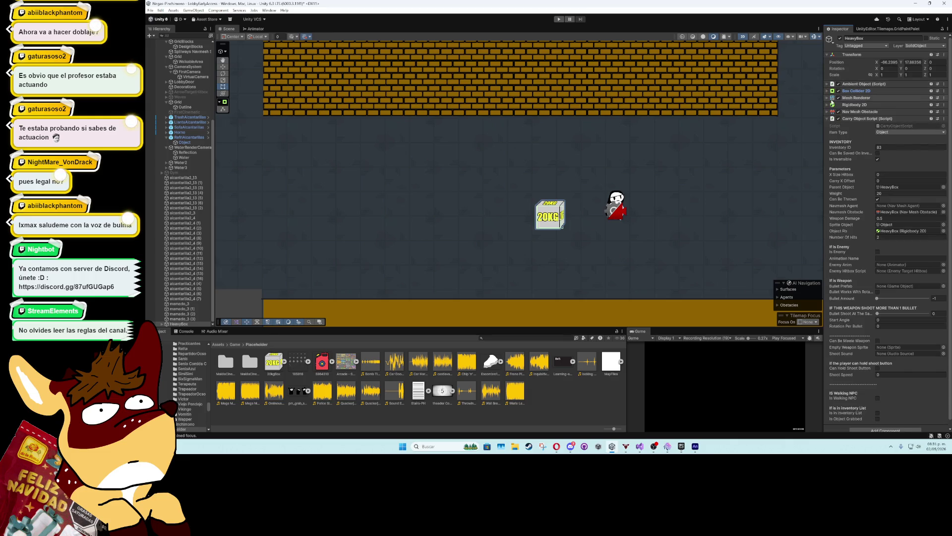
pyautogui.click(829, 104)
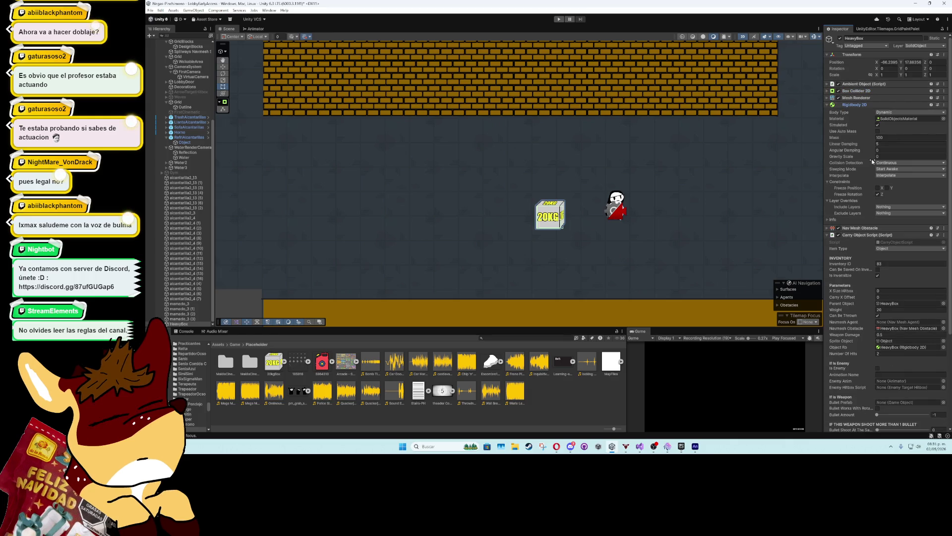
# Fold Rigidbody 2D, tick Is Invensible and keep Item Type as Object
pyautogui.click(828, 104)
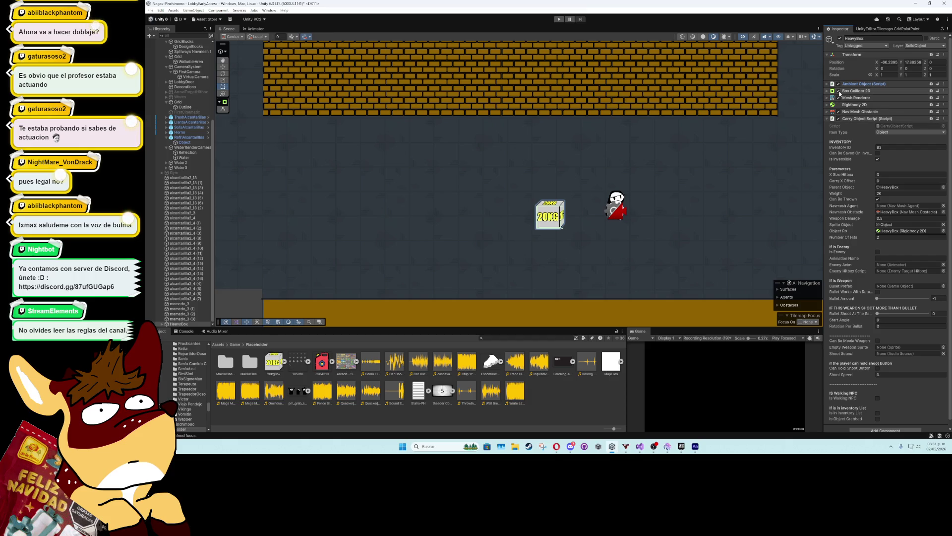
pyautogui.click(878, 159)
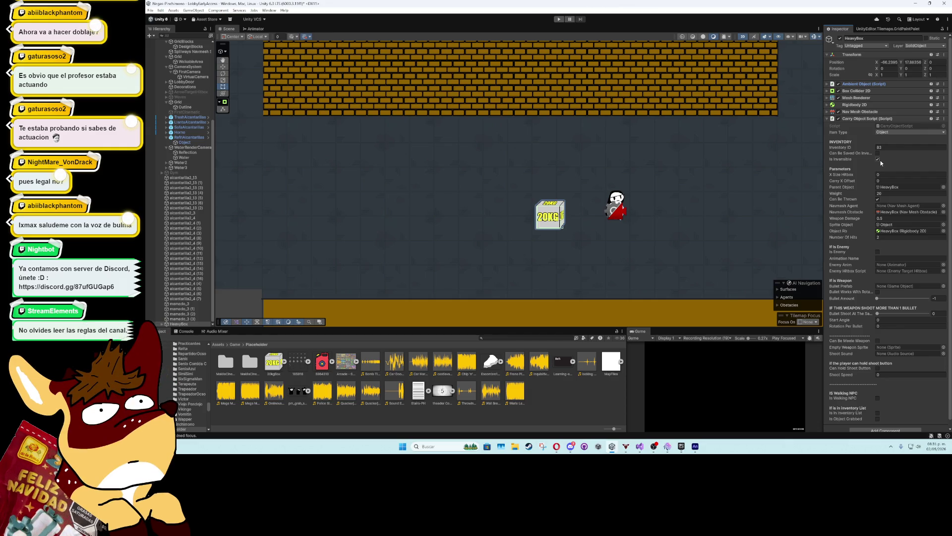
pyautogui.click(889, 132)
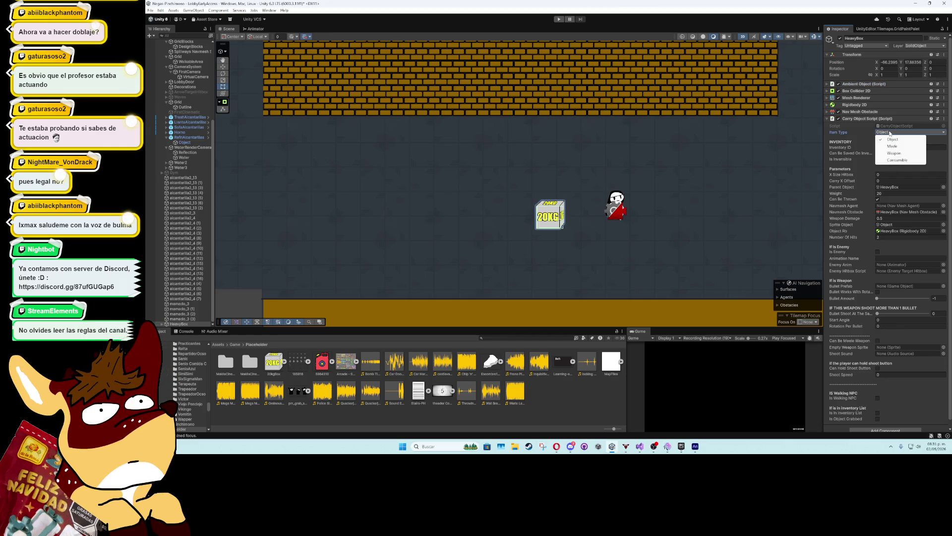
pyautogui.click(870, 130)
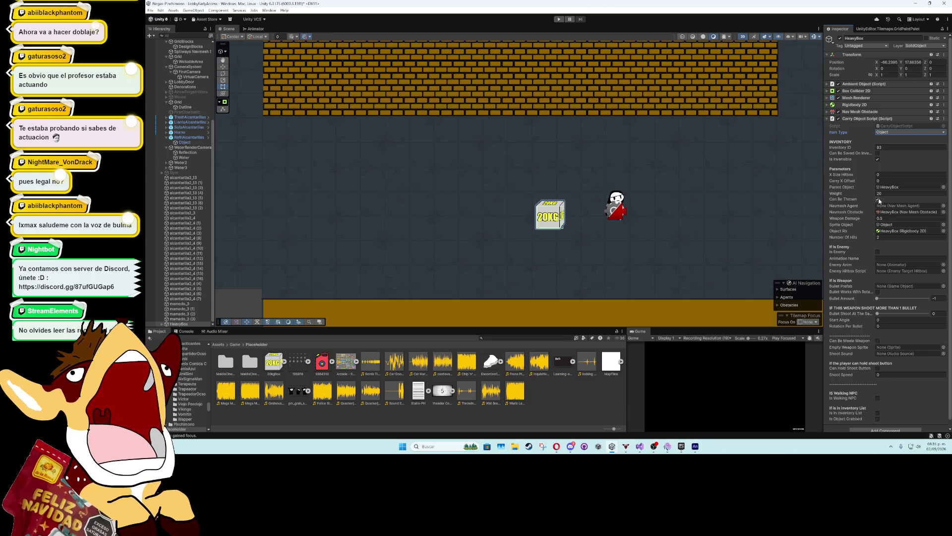
# Keep Can Be Thrown checked after an undone toggle, then fold away Carry Object Script
pyautogui.click(878, 199)
pyautogui.hotkey('ctrl', 'z')
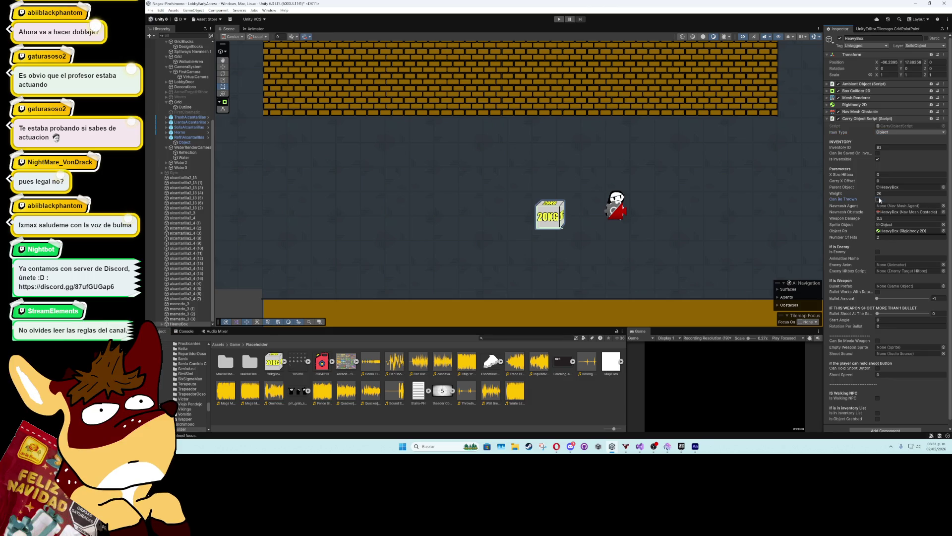
pyautogui.scroll(-1, 870, 228)
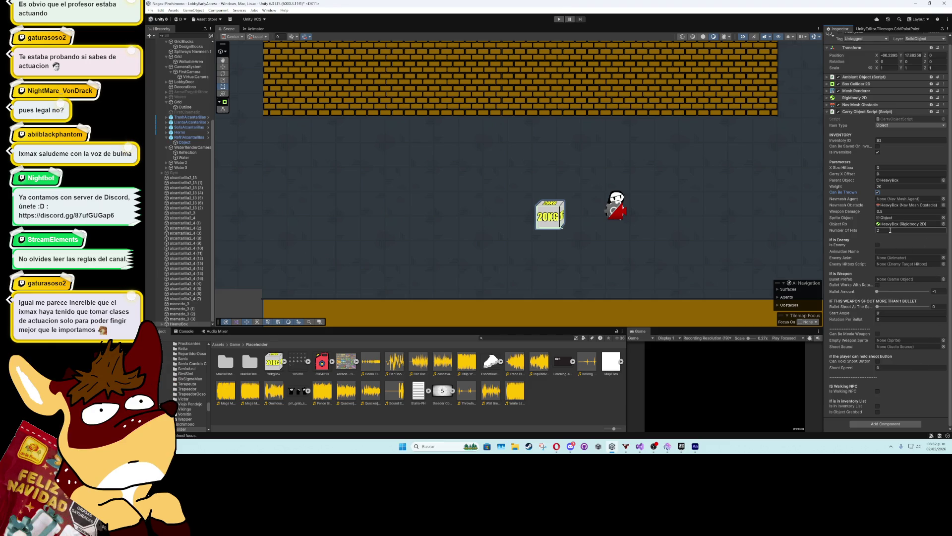
pyautogui.scroll(1, 890, 226)
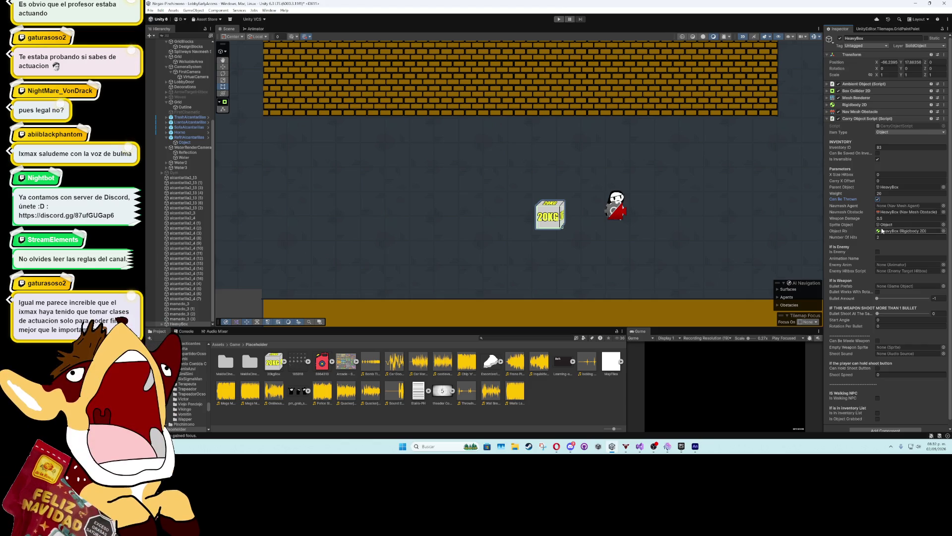
pyautogui.scroll(-1, 882, 230)
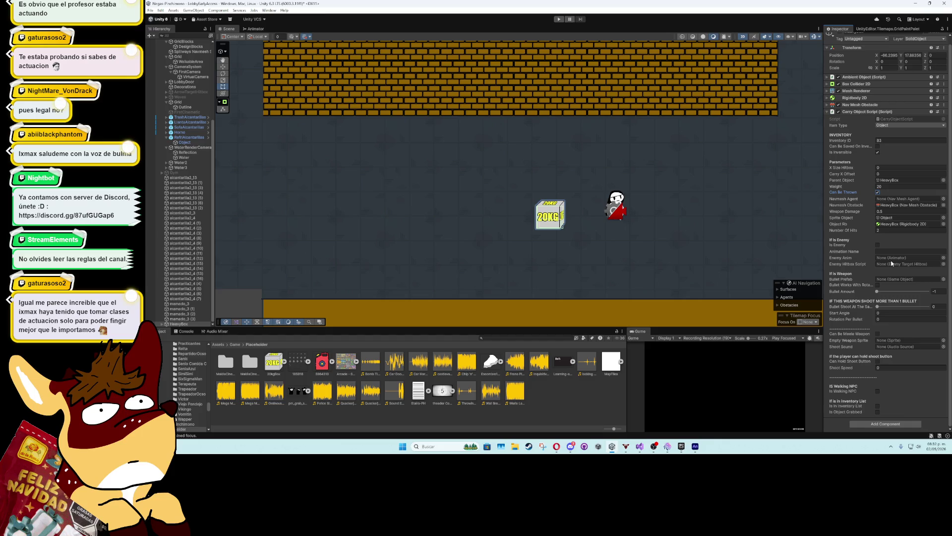
pyautogui.click(830, 112)
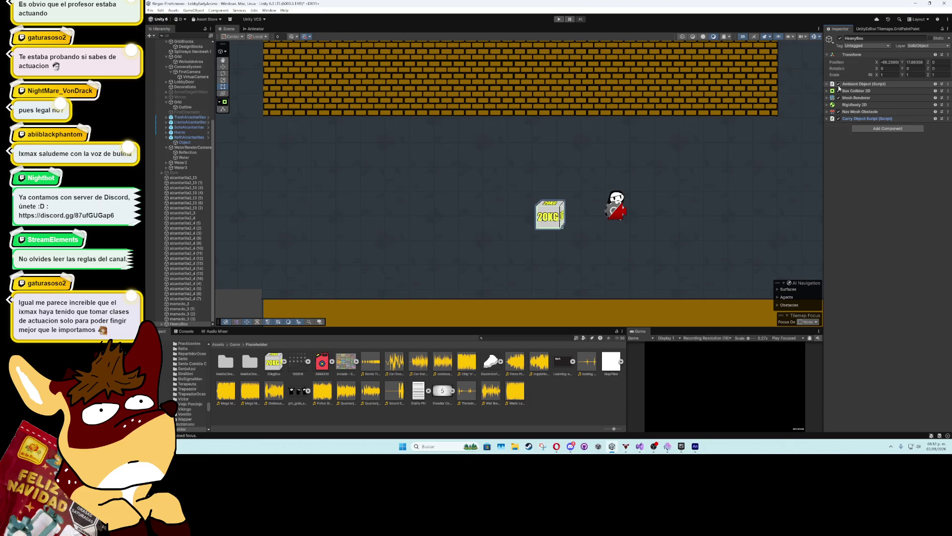
# Briefly expand the Ambient Object script, then enter Play mode to test the crate
pyautogui.click(833, 84)
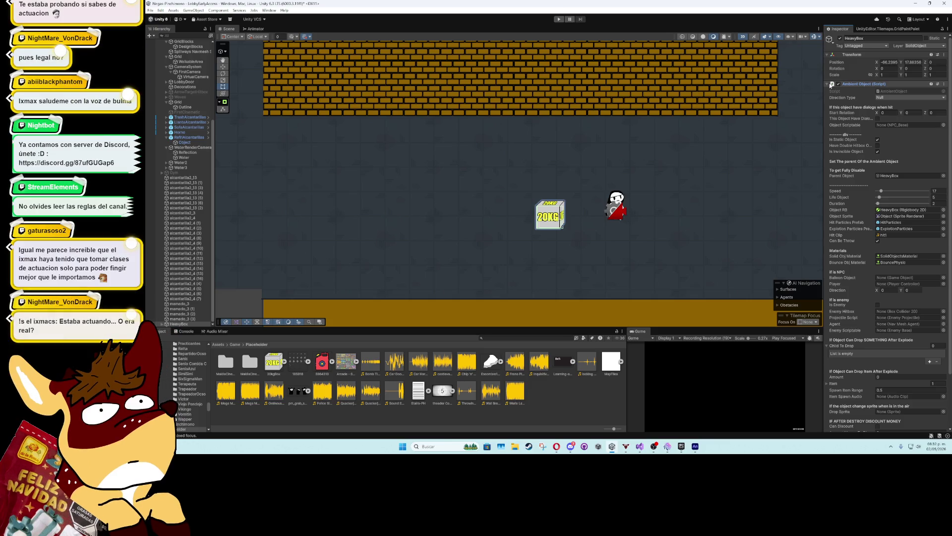
pyautogui.click(833, 85)
pyautogui.click(559, 19)
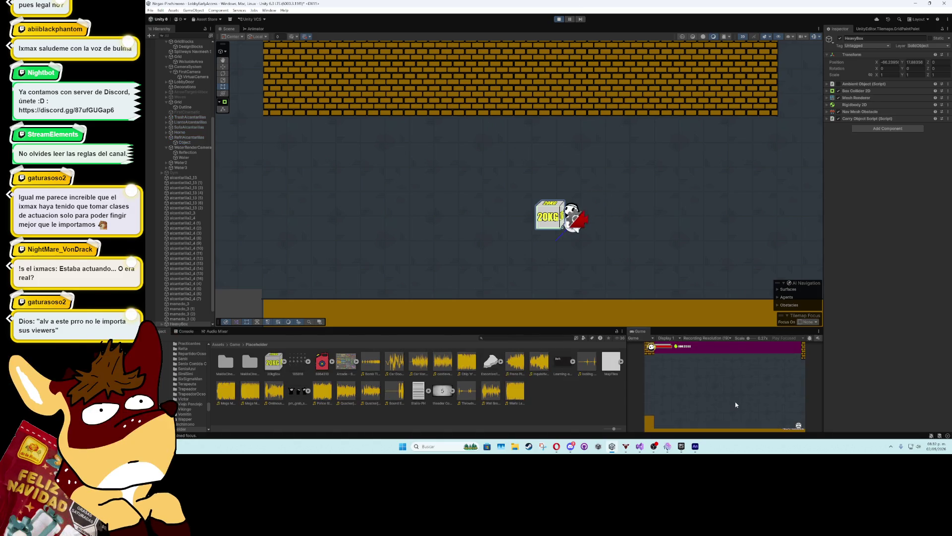
# Push the crate right, jump over it and lift it with the character
pyautogui.press('d')
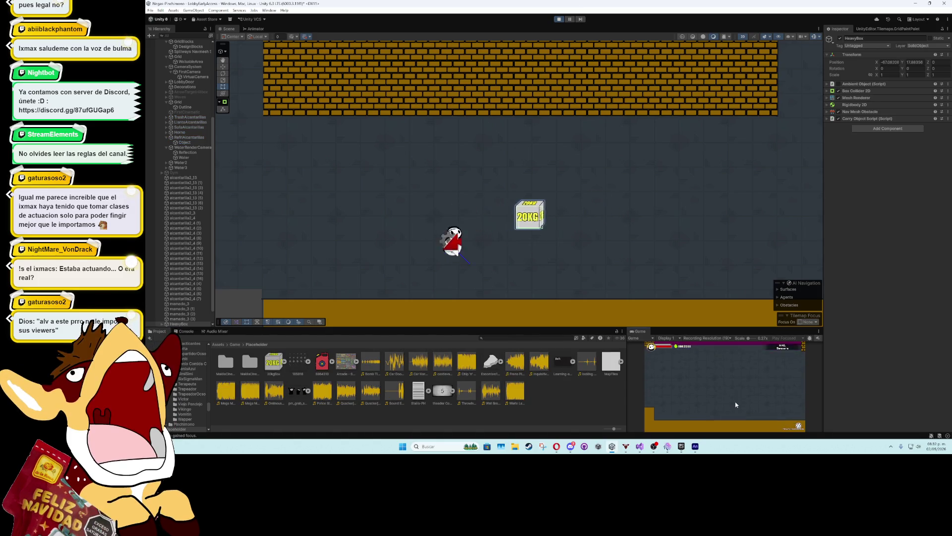
pyautogui.press('d')
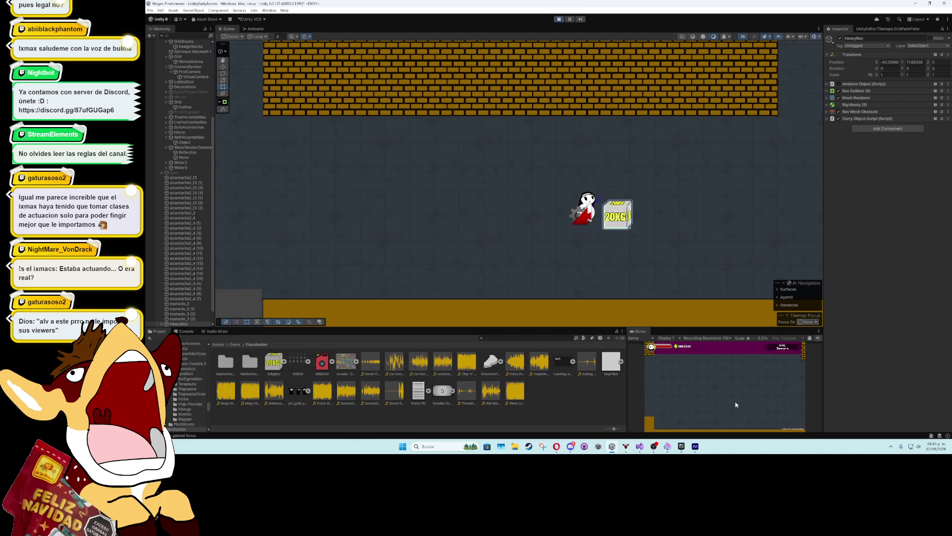
pyautogui.press('space')
pyautogui.press('a')
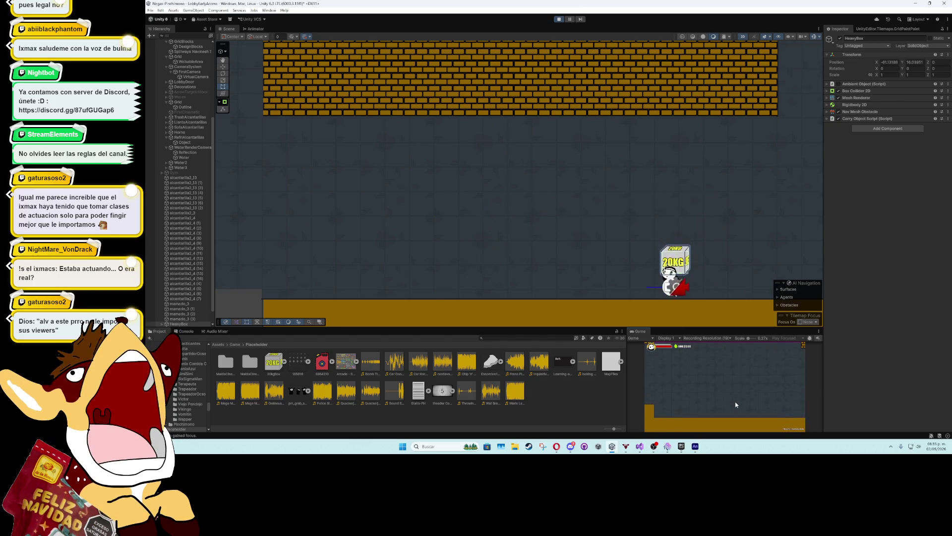
pyautogui.press('space')
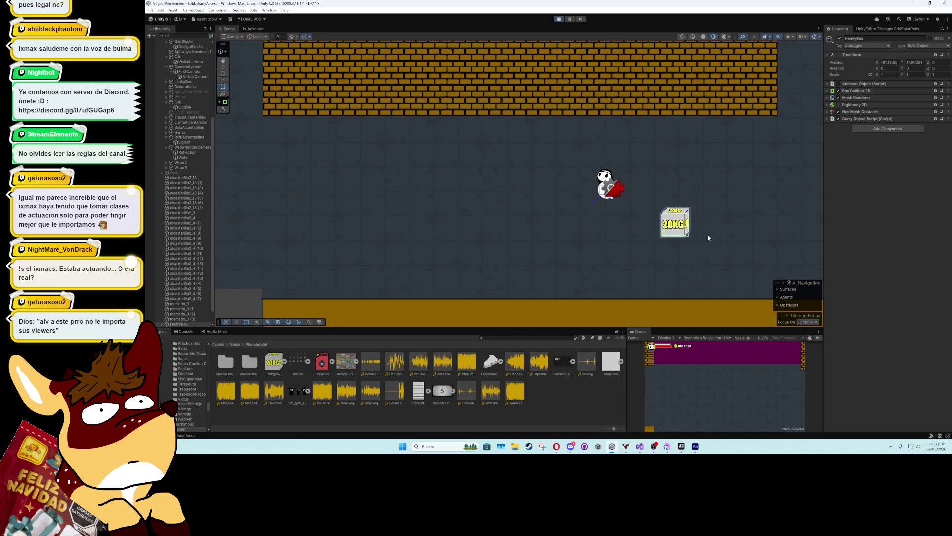
# Set the crate's Rigidbody 2D Mass to 1000 and test lifting and releasing it
pyautogui.click(827, 104)
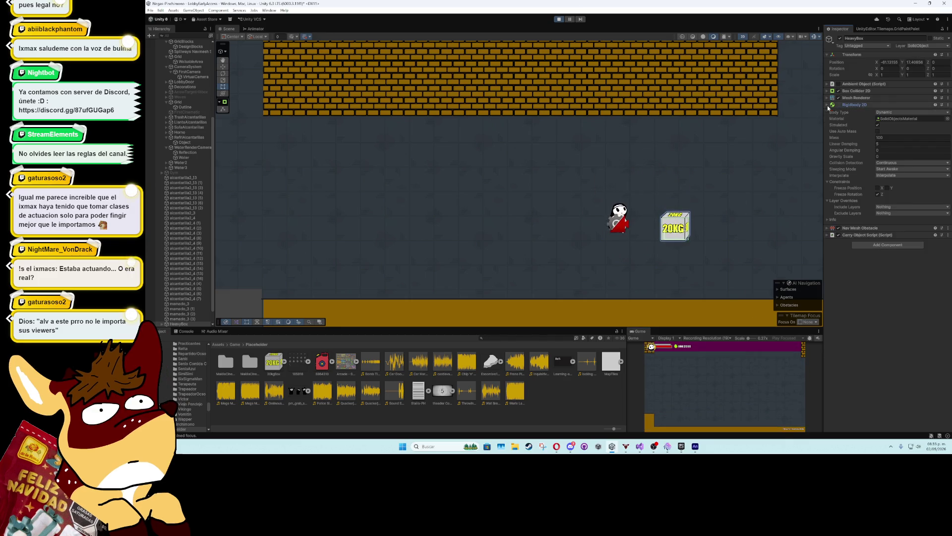
pyautogui.click(900, 137)
pyautogui.write('1000')
pyautogui.click(722, 397)
pyautogui.press('d')
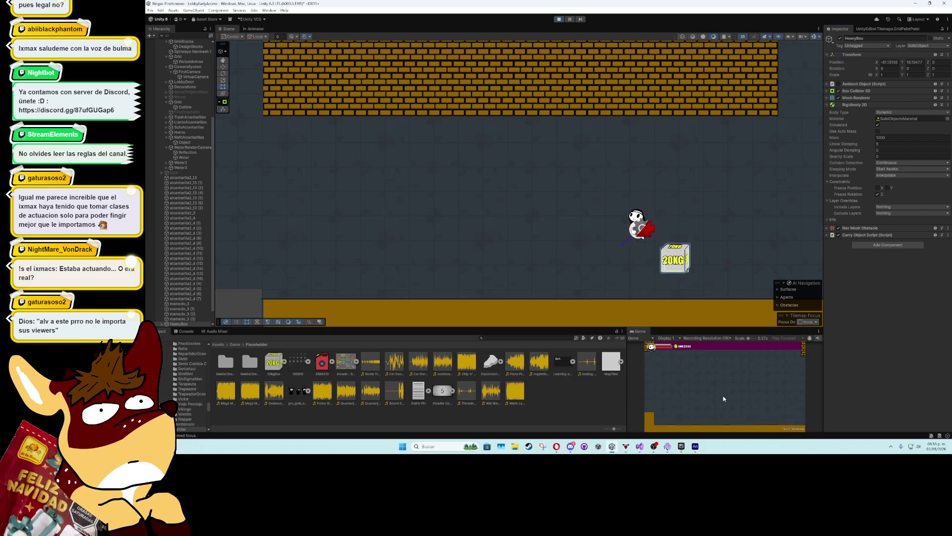
pyautogui.press('space')
pyautogui.press('a')
pyautogui.press('space')
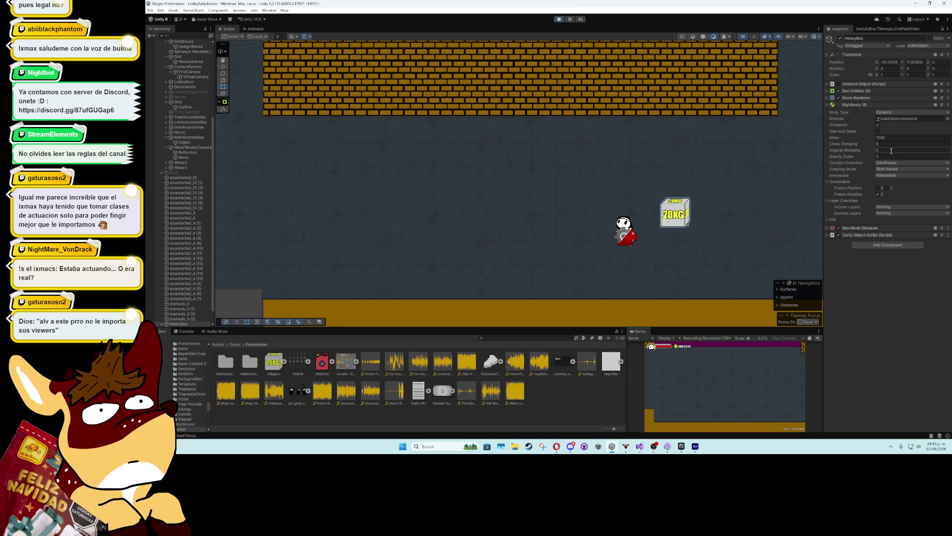
# Set Linear Damping to 100, push the 20KG box left and right, then stop the test
pyautogui.write('100')
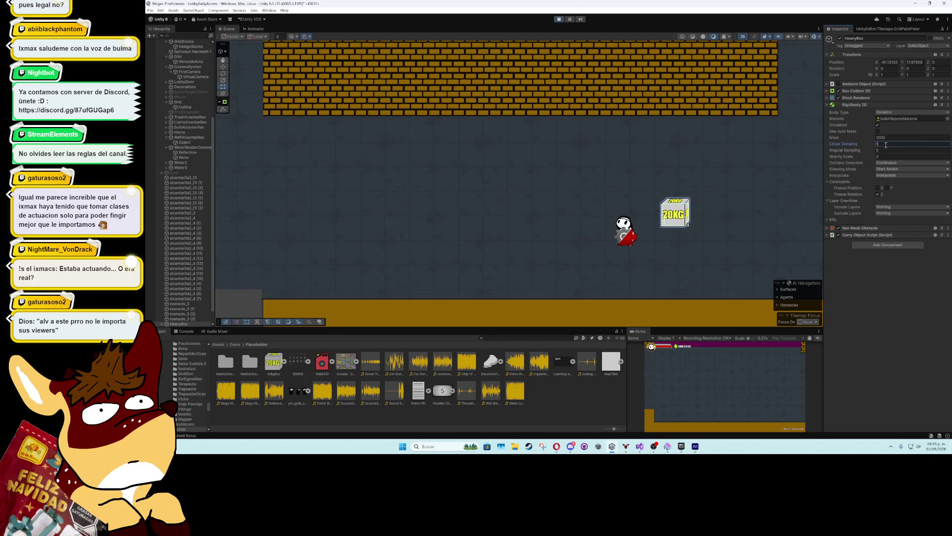
pyautogui.click(739, 383)
pyautogui.press('d')
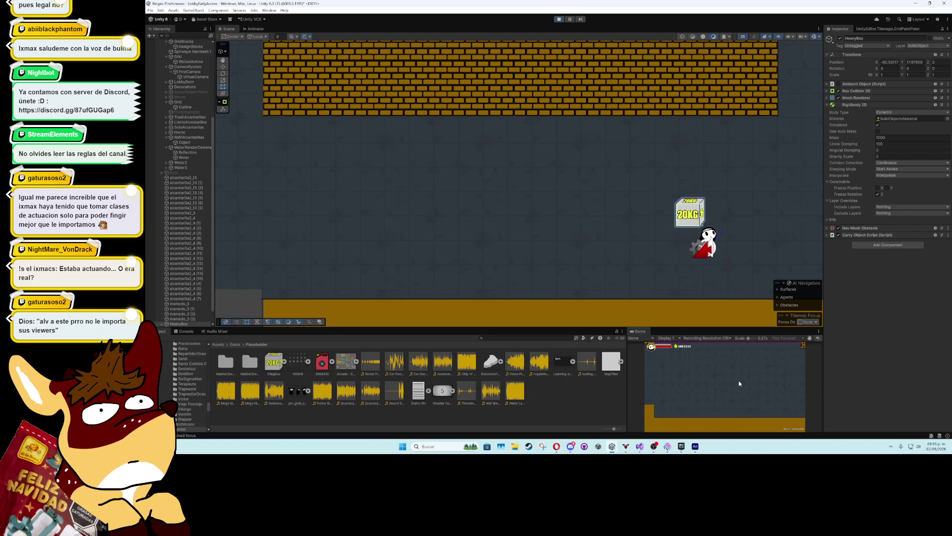
pyautogui.press('a')
pyautogui.press('d')
pyautogui.press('a')
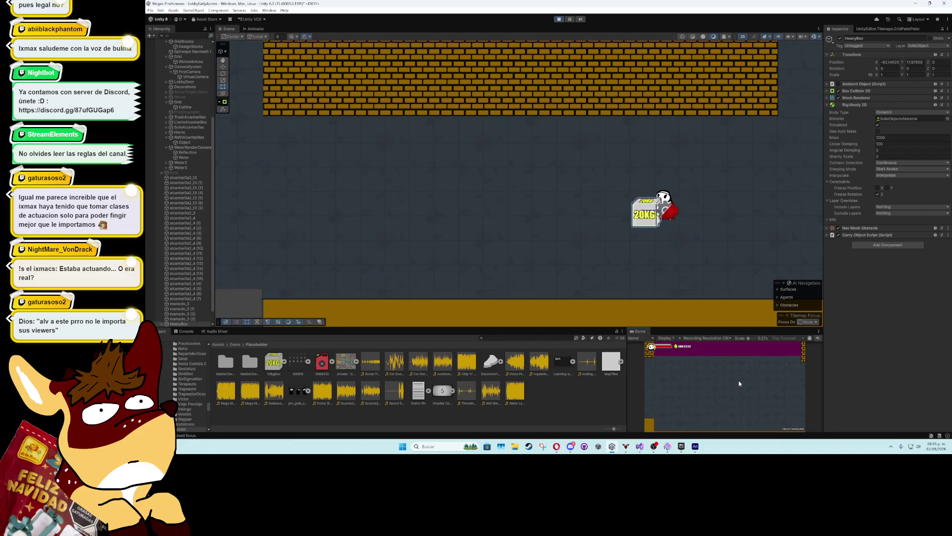
pyautogui.press('d')
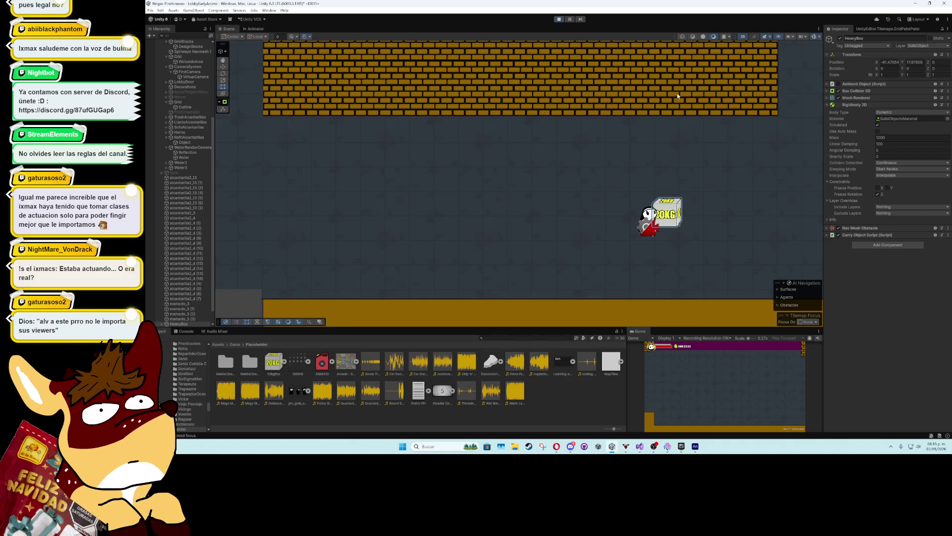
pyautogui.click(558, 19)
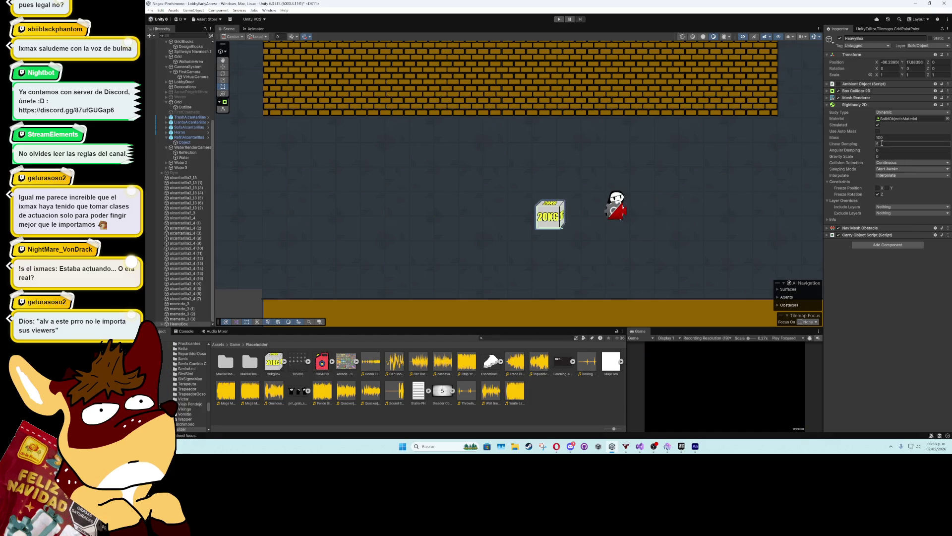
# Set HeavyBox's Linear Damping to 2000 and start a play test
pyautogui.write('000')
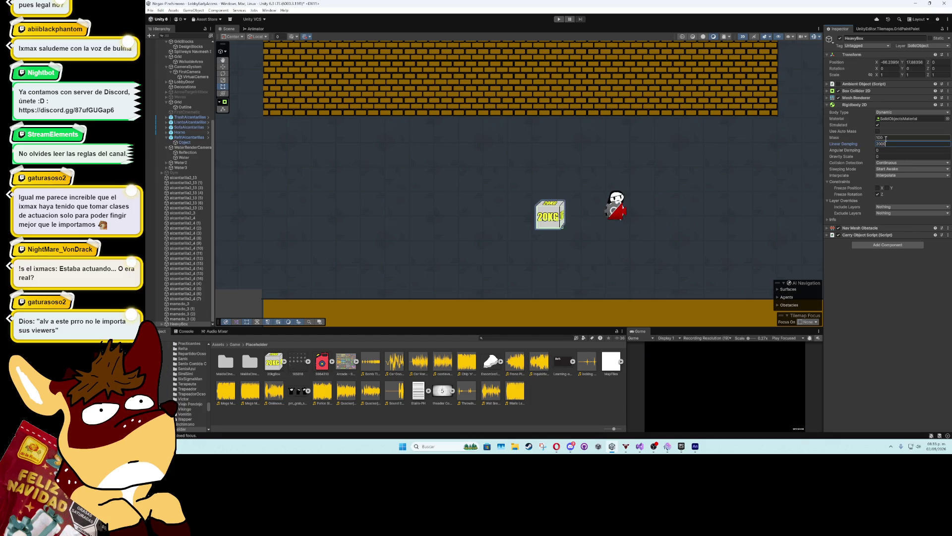
pyautogui.click(886, 138)
pyautogui.click(876, 293)
pyautogui.click(559, 19)
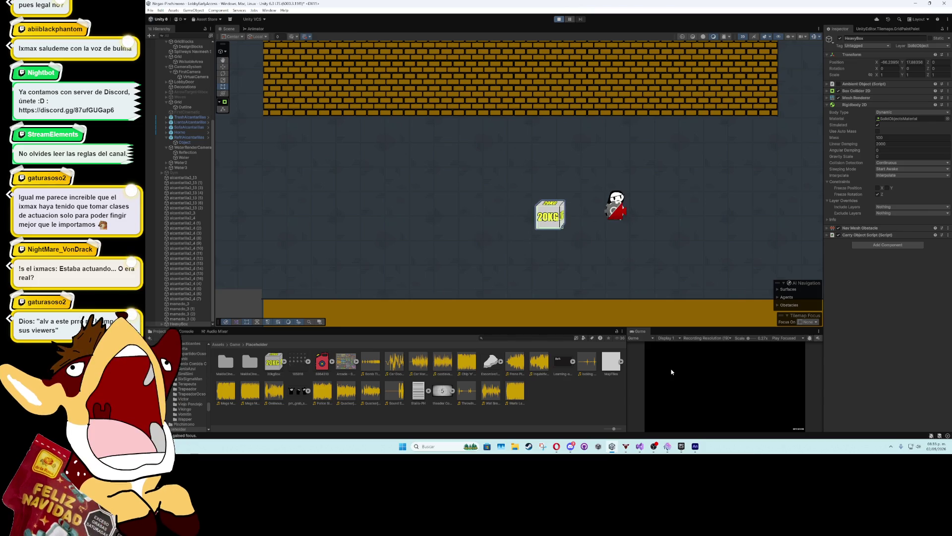
# Push the box with the character and raise its Mass to 5000
pyautogui.press('a')
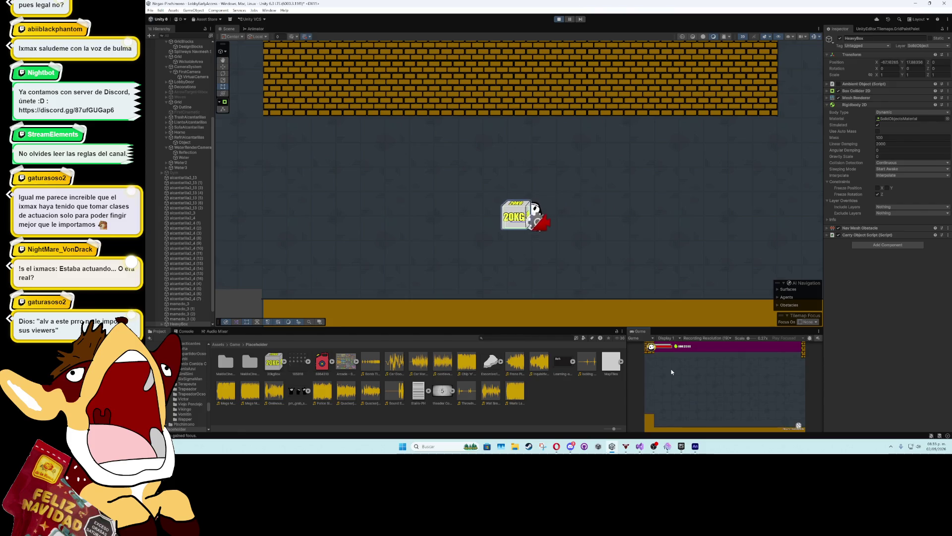
pyautogui.press('d')
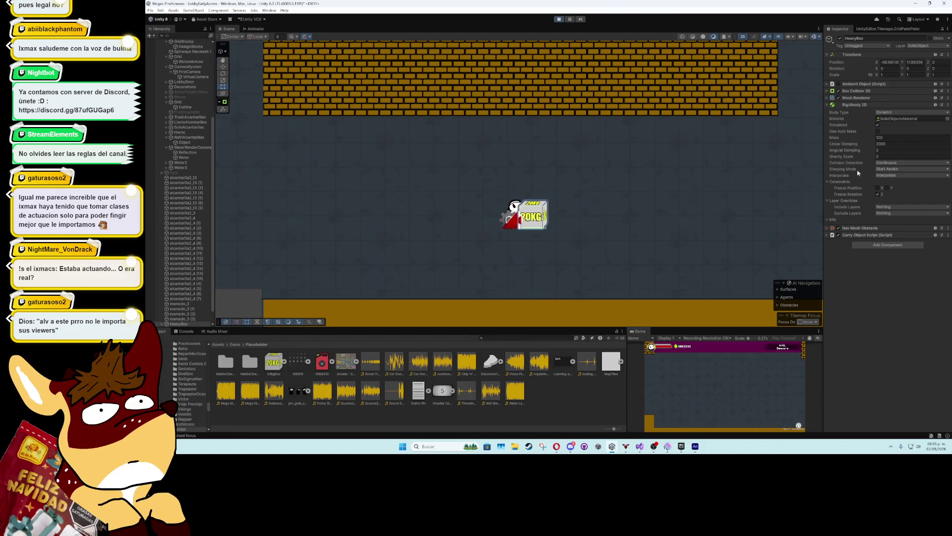
pyautogui.click(893, 137)
pyautogui.write('50')
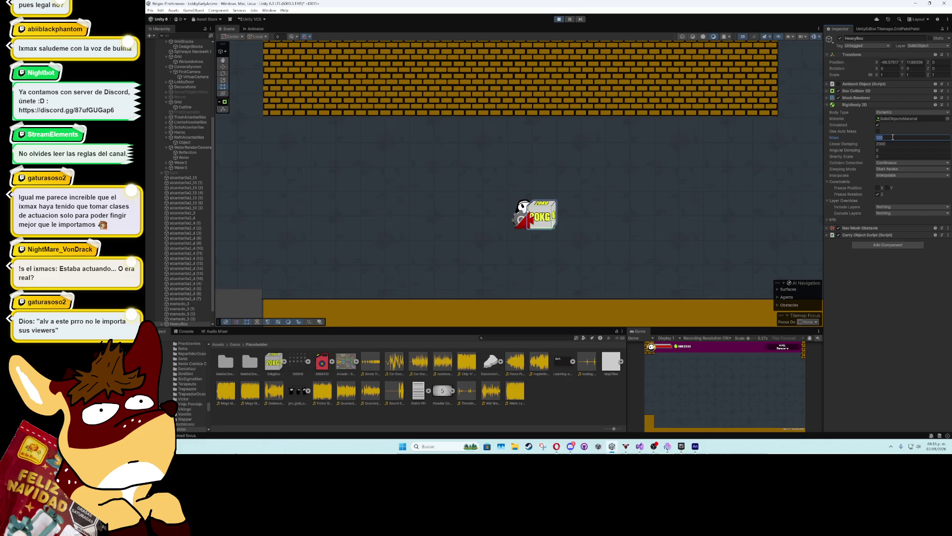
pyautogui.click(729, 366)
# Raise the box's Mass to 10000 and run the character back and forth around it
pyautogui.press('d')
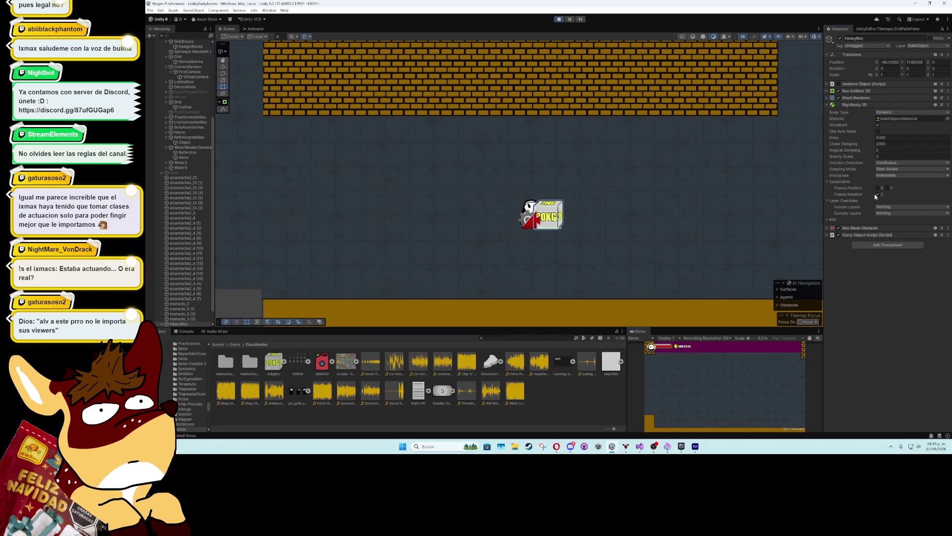
pyautogui.click(902, 138)
pyautogui.click(734, 354)
pyautogui.press('space')
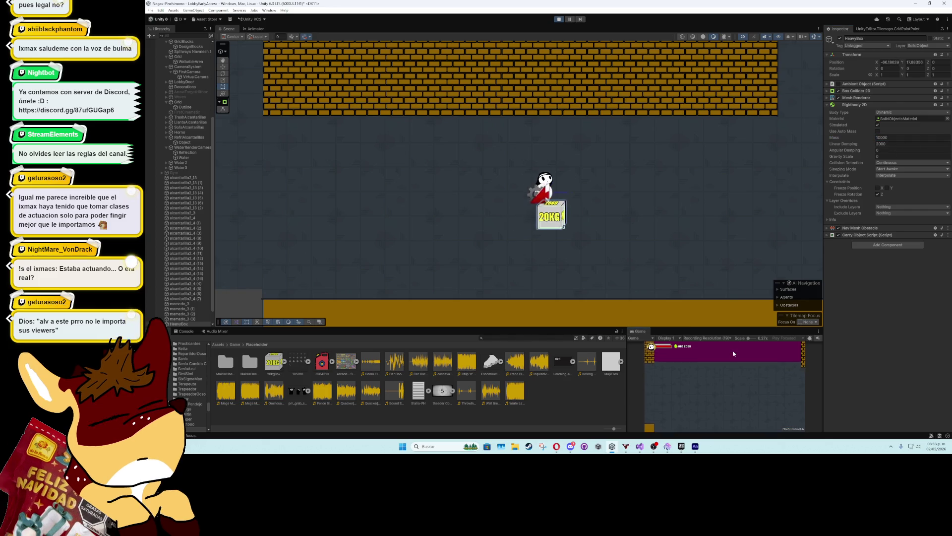
pyautogui.press('d')
pyautogui.press('a')
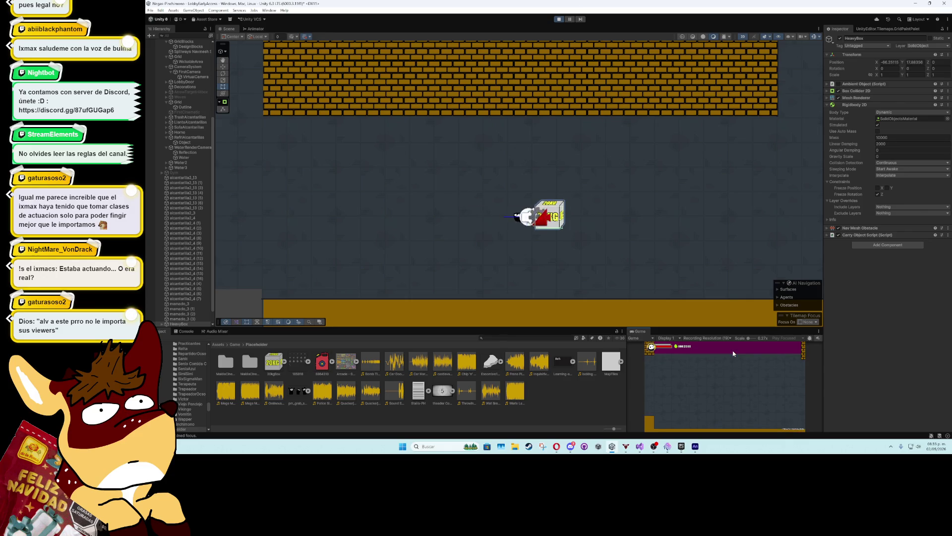
pyautogui.press('d')
pyautogui.press('a')
pyautogui.press('d')
pyautogui.press('a')
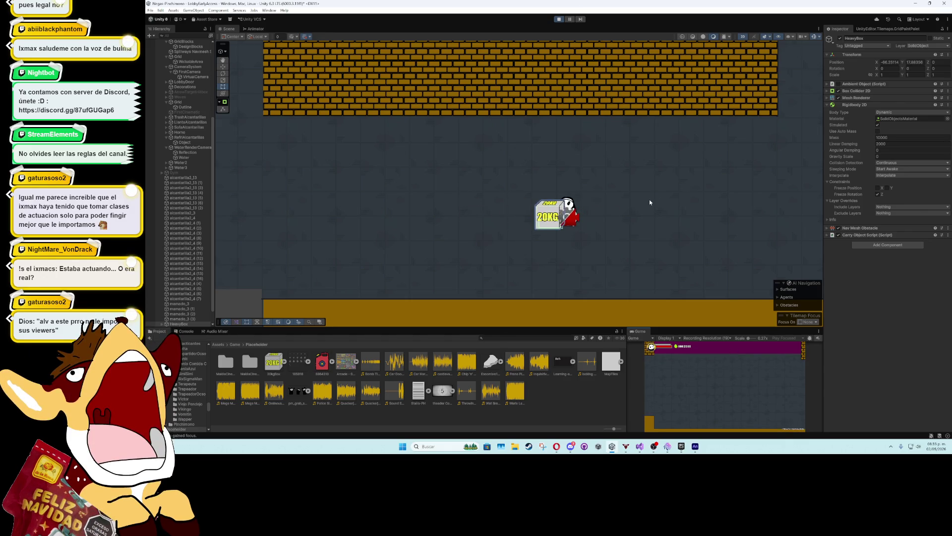
# Put HeavyBox on the Walls layer
pyautogui.click(927, 46)
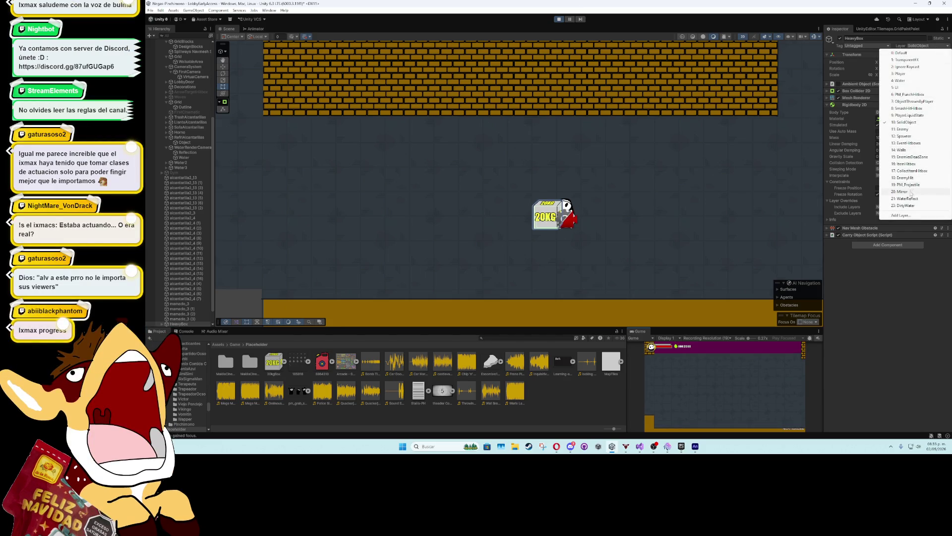
pyautogui.click(902, 150)
pyautogui.click(570, 233)
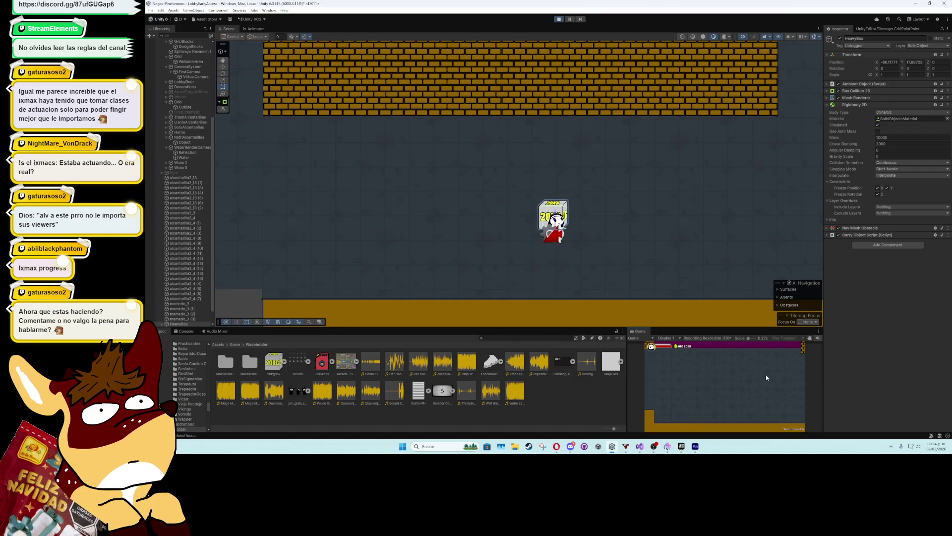
# Stop Play mode and tick Freeze Position Y in HeavyBox's Rigidbody 2D constraints
pyautogui.click(560, 19)
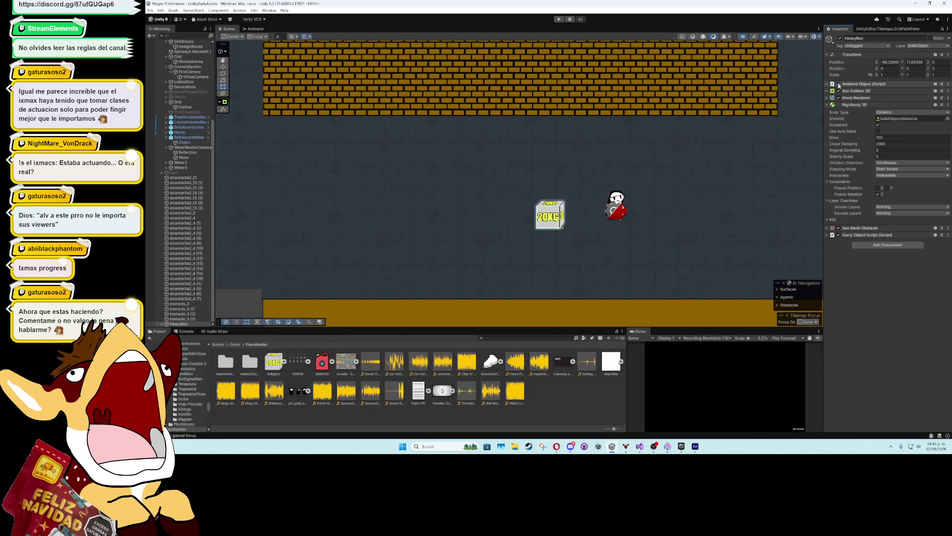
pyautogui.click(832, 84)
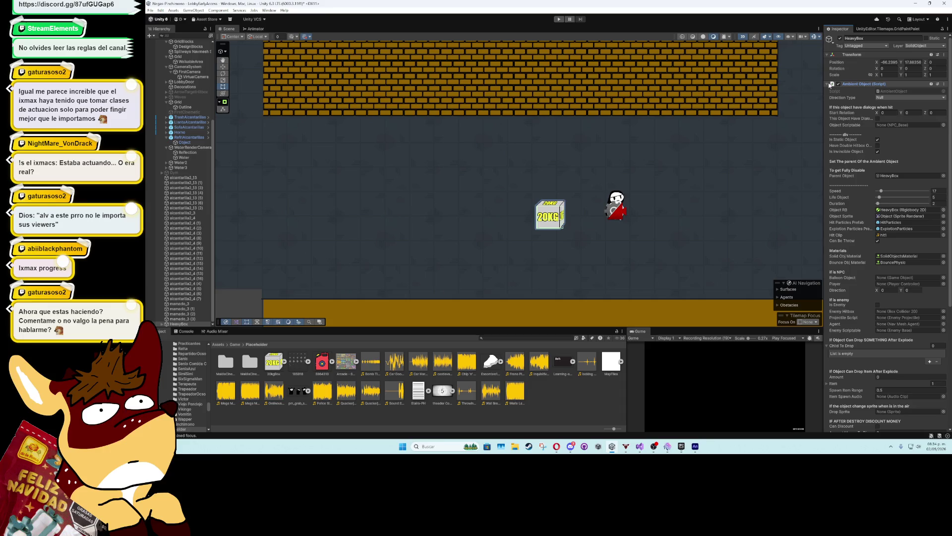
pyautogui.click(831, 84)
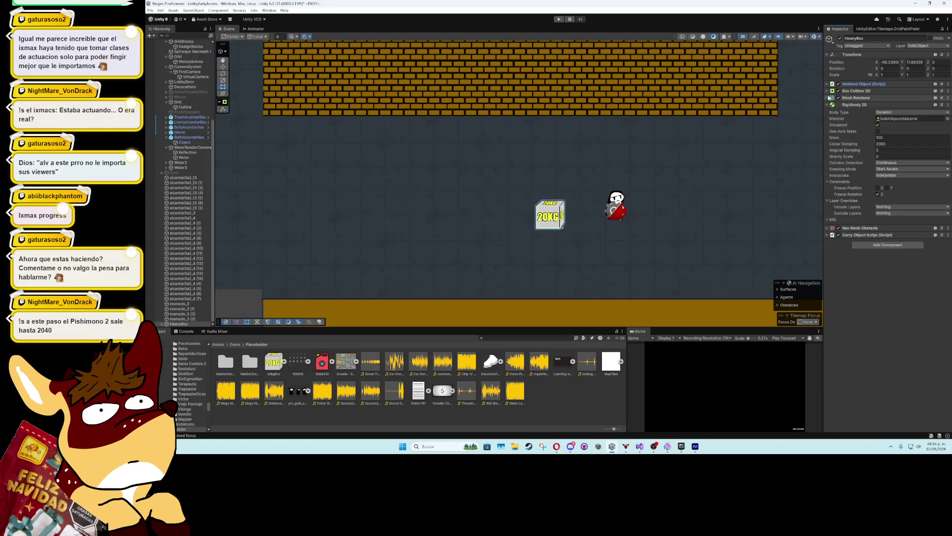
pyautogui.click(888, 312)
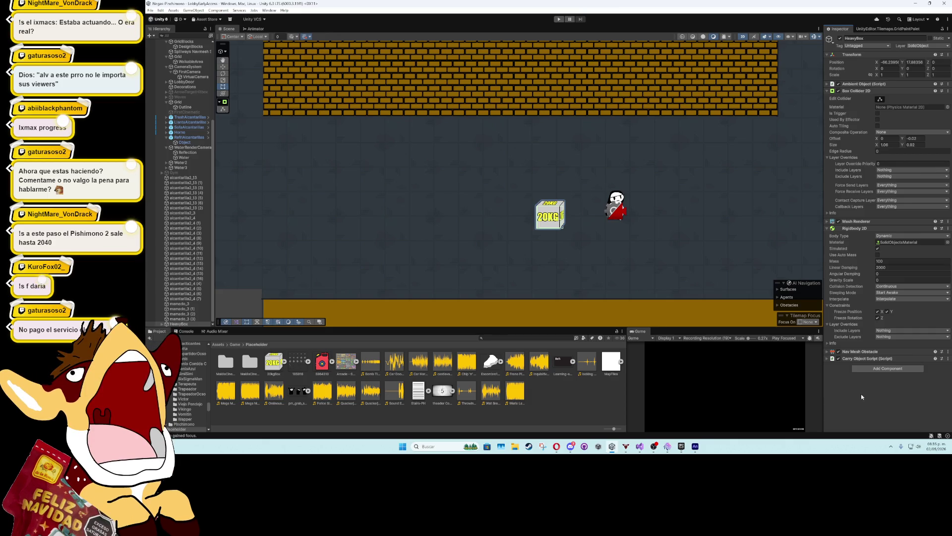
# Fold away the Box Collider 2D and Rigidbody 2D sections, then reopen only Box Collider 2D
pyautogui.moveTo(858, 175)
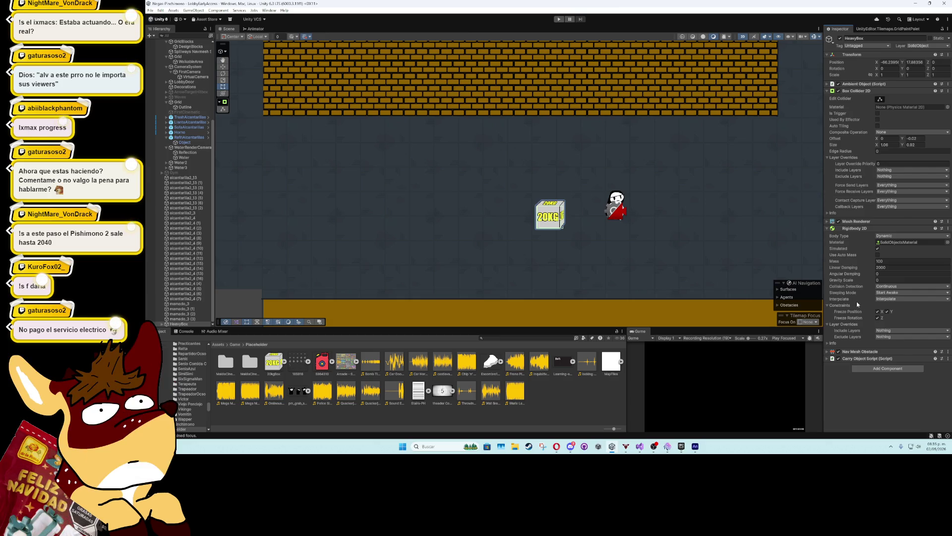
pyautogui.moveTo(859, 303)
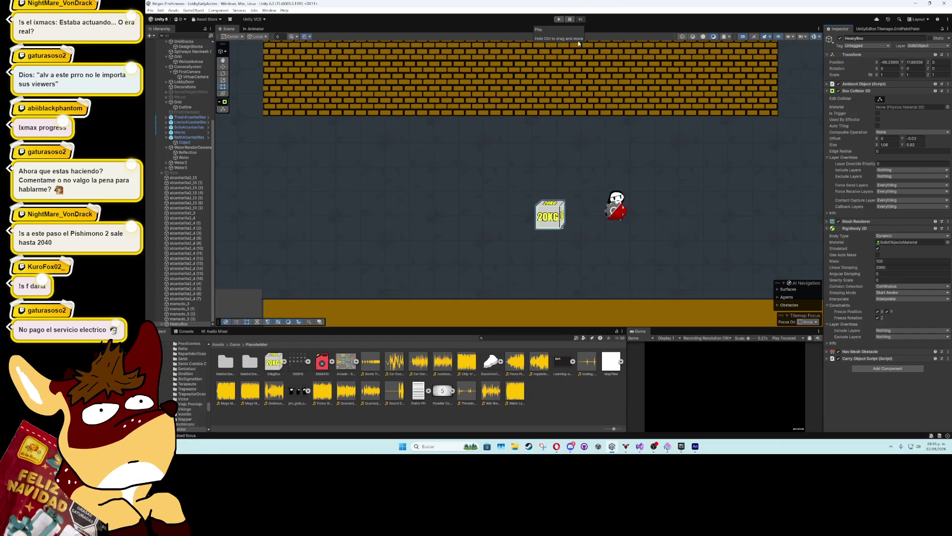
pyautogui.click(831, 92)
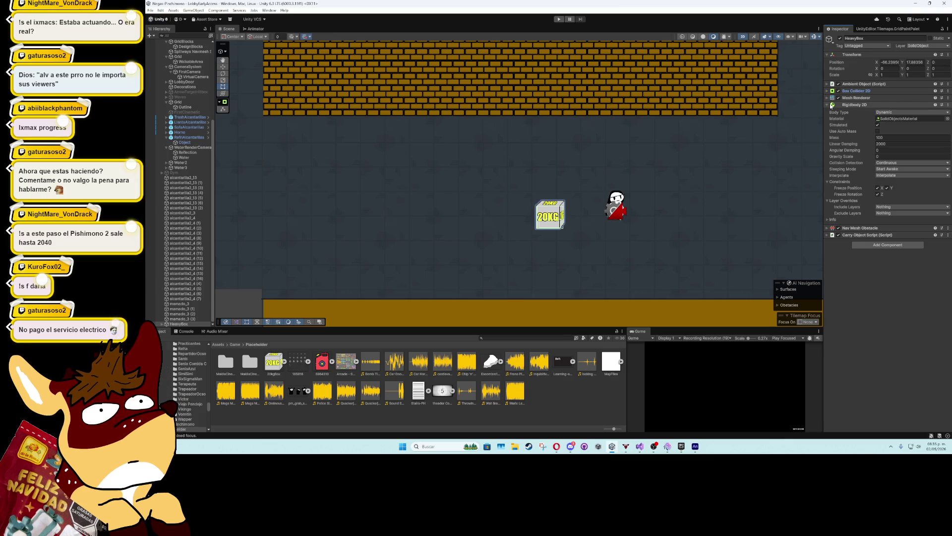
pyautogui.click(832, 105)
pyautogui.click(832, 105)
pyautogui.click(831, 105)
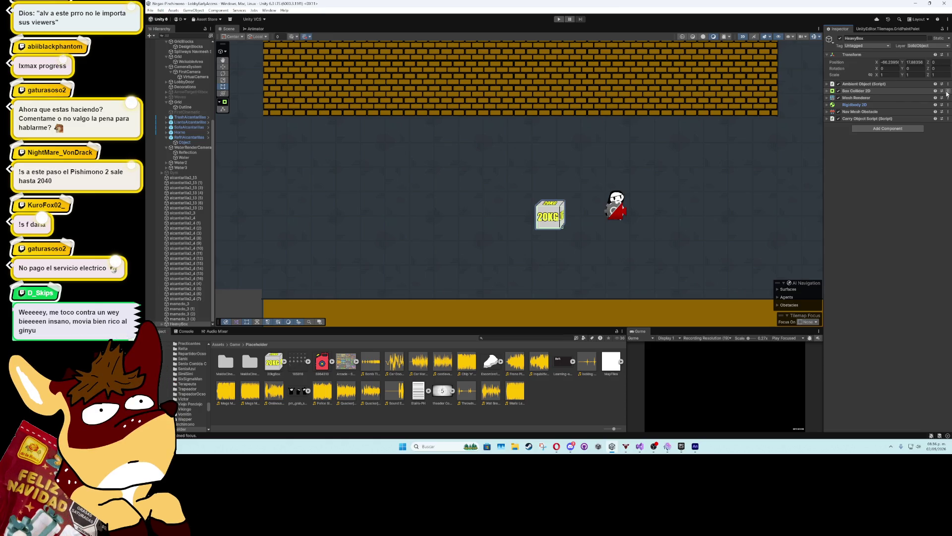
pyautogui.click(843, 91)
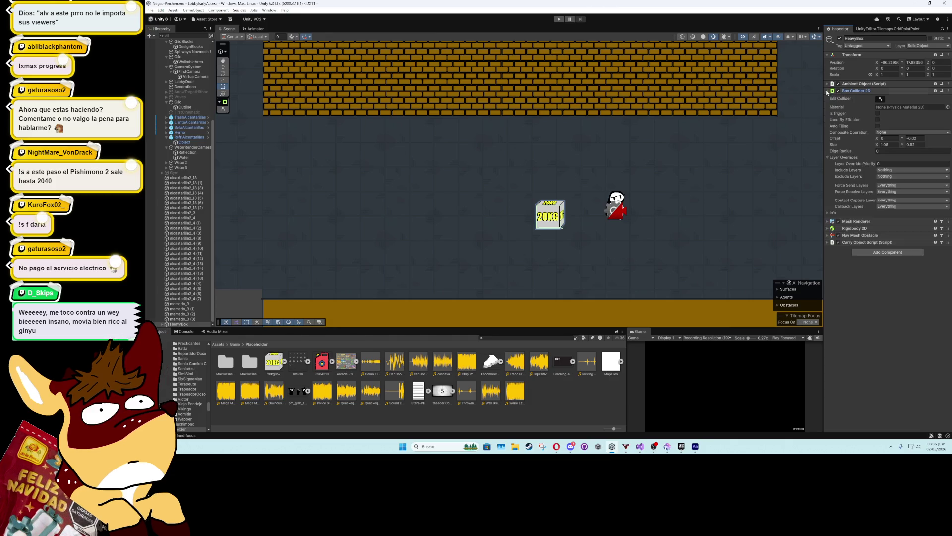
# Add PlayerLiquidState to the Box Collider 2D's Include Layers and start a play test
pyautogui.click(898, 170)
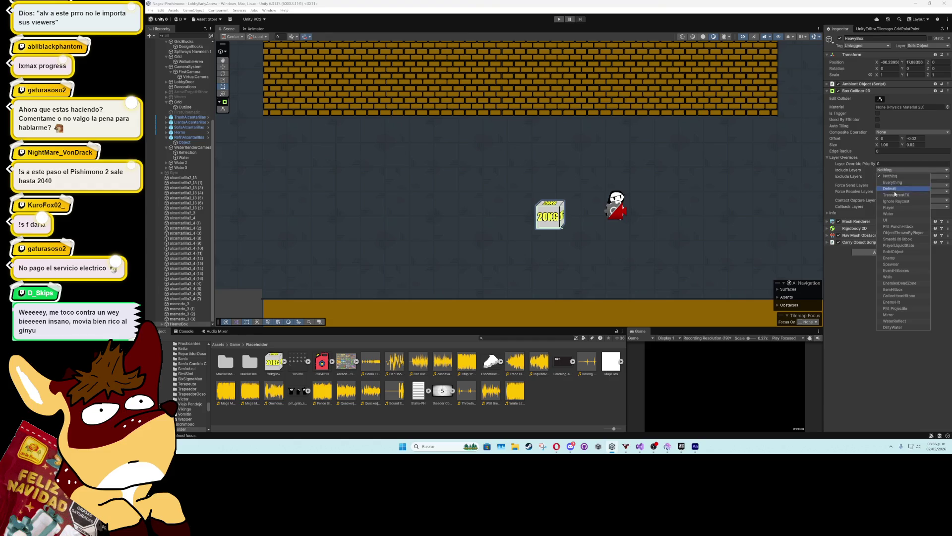
pyautogui.click(911, 246)
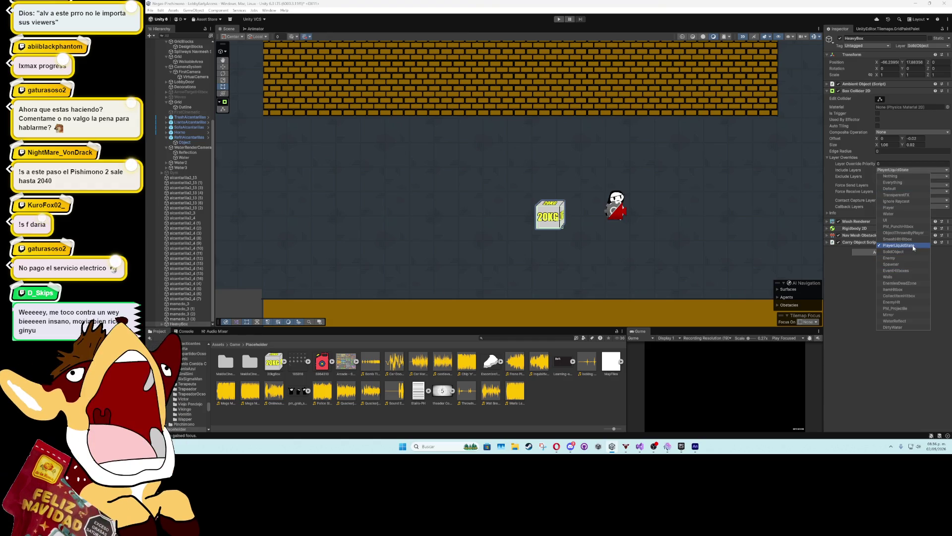
pyautogui.click(861, 283)
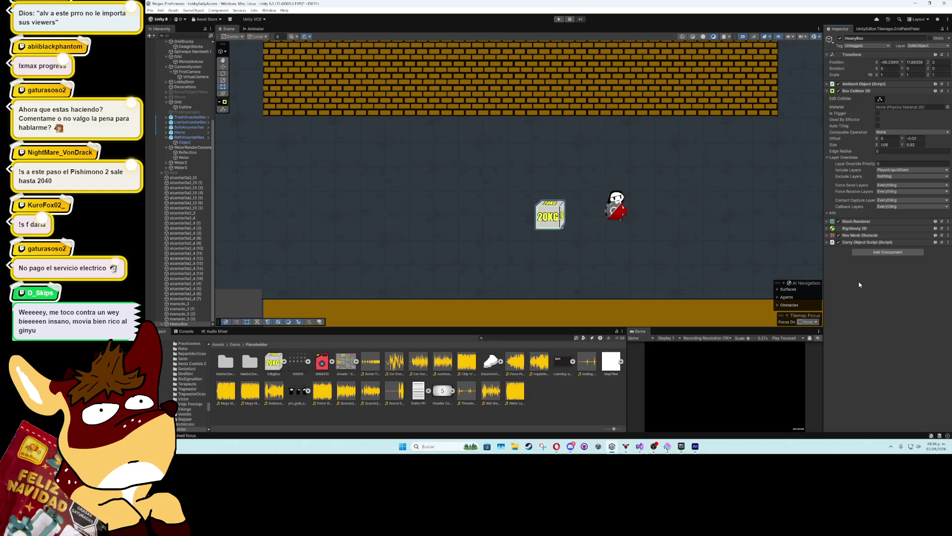
pyautogui.click(560, 20)
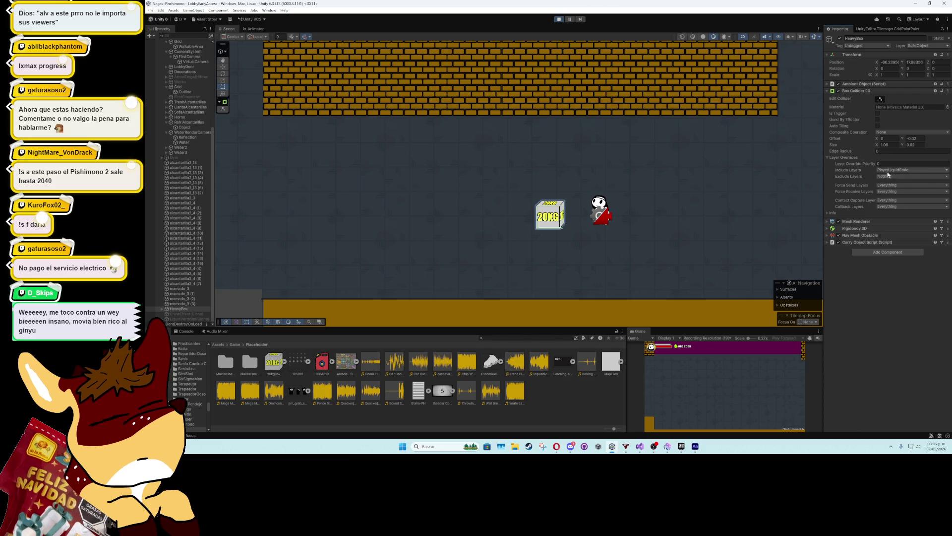
pyautogui.click(888, 170)
pyautogui.click(888, 176)
pyautogui.click(878, 176)
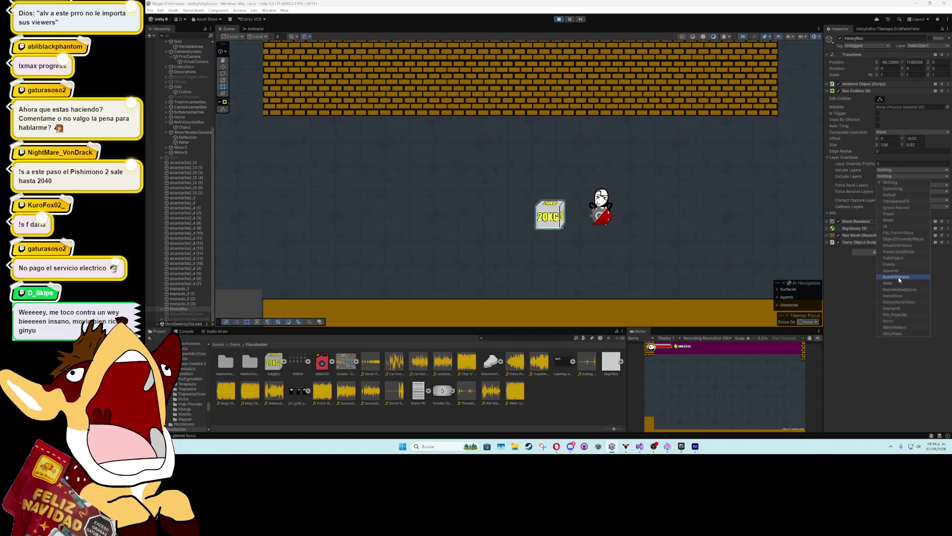
pyautogui.click(899, 251)
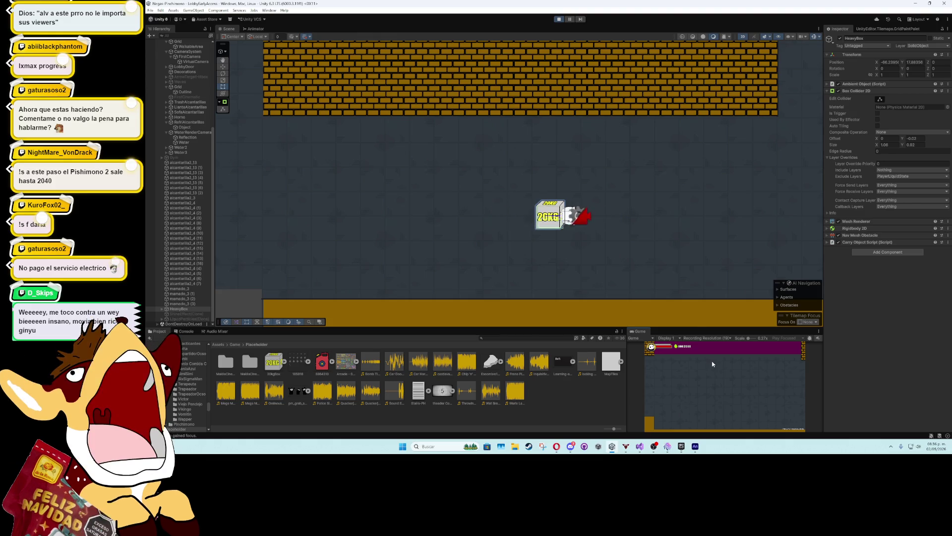
pyautogui.click(894, 176)
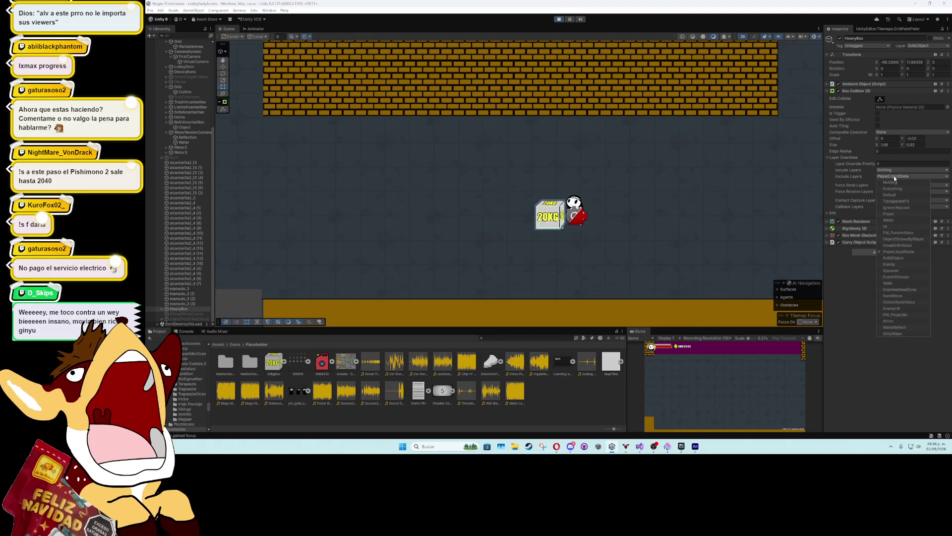
pyautogui.click(892, 183)
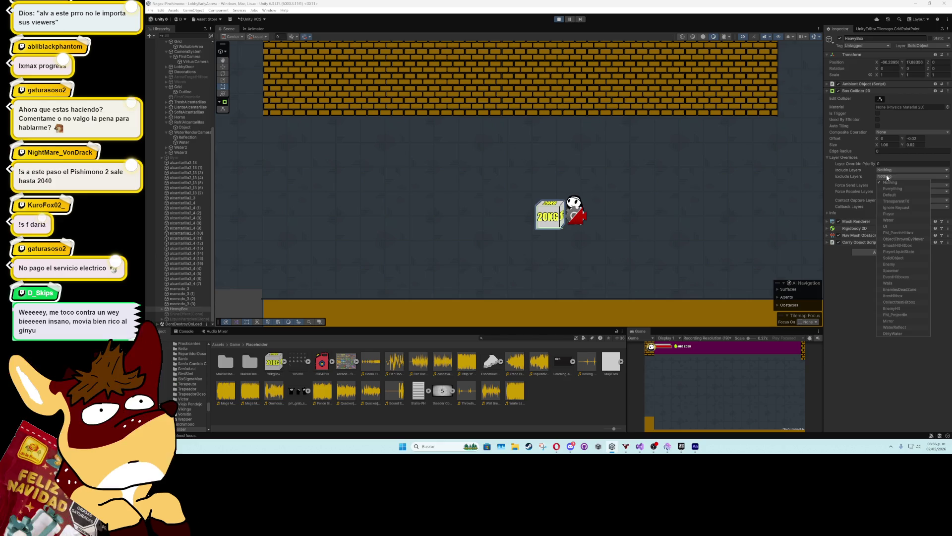
pyautogui.click(840, 273)
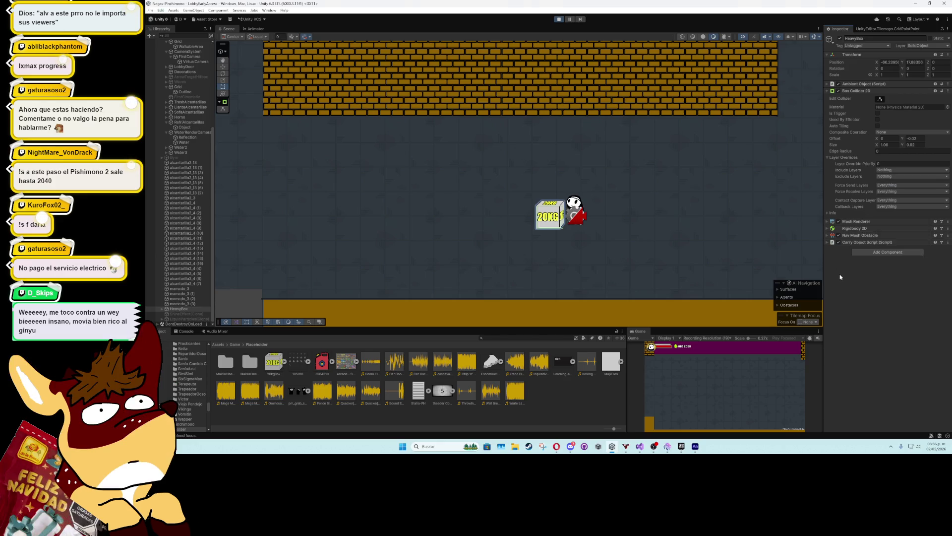
pyautogui.click(895, 170)
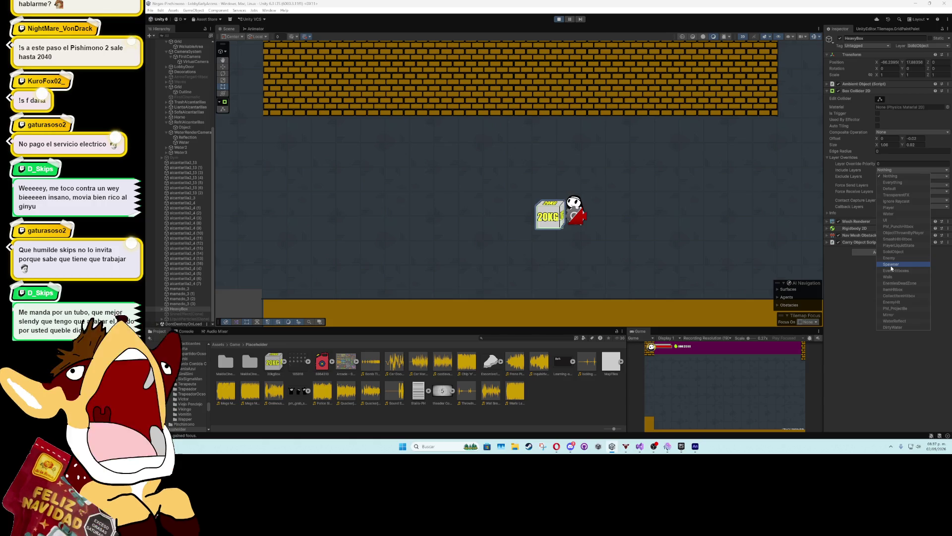
pyautogui.click(859, 273)
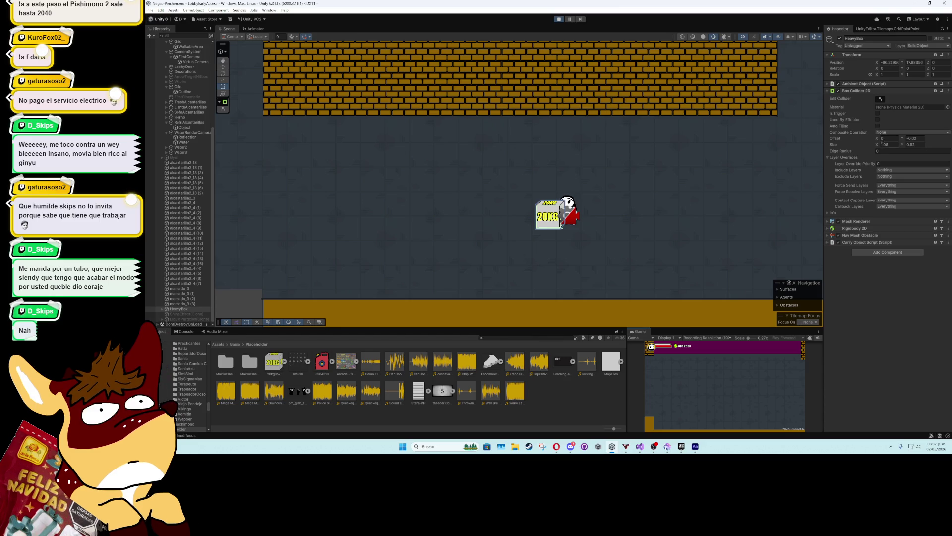
pyautogui.click(877, 113)
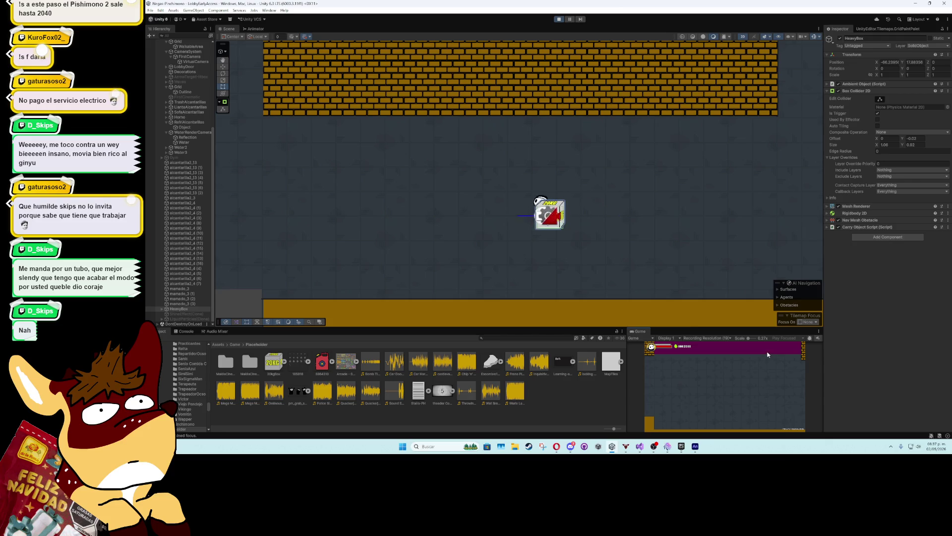
pyautogui.click(878, 114)
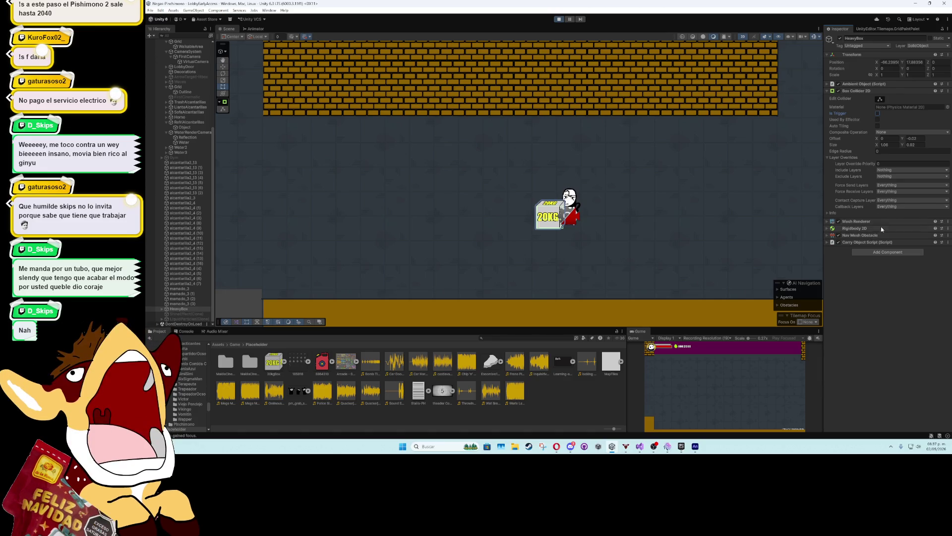
# Set the crate's Rigidbody 2D Linear Damping to 10
pyautogui.click(828, 229)
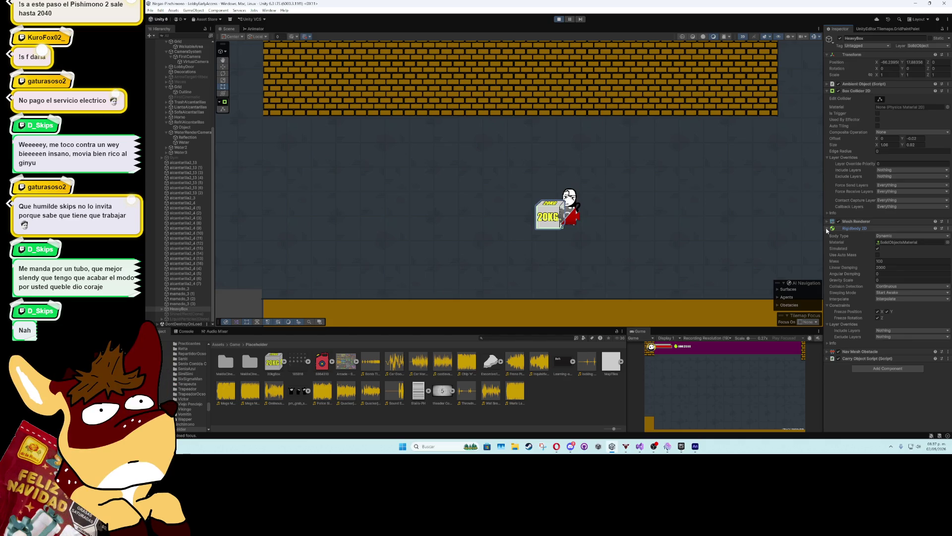
pyautogui.click(883, 266)
pyautogui.write('0')
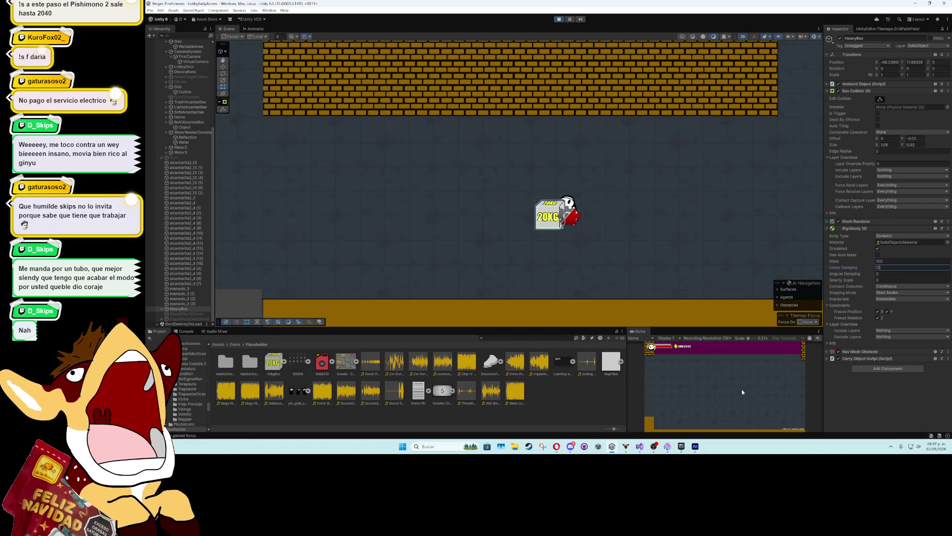
pyautogui.click(743, 389)
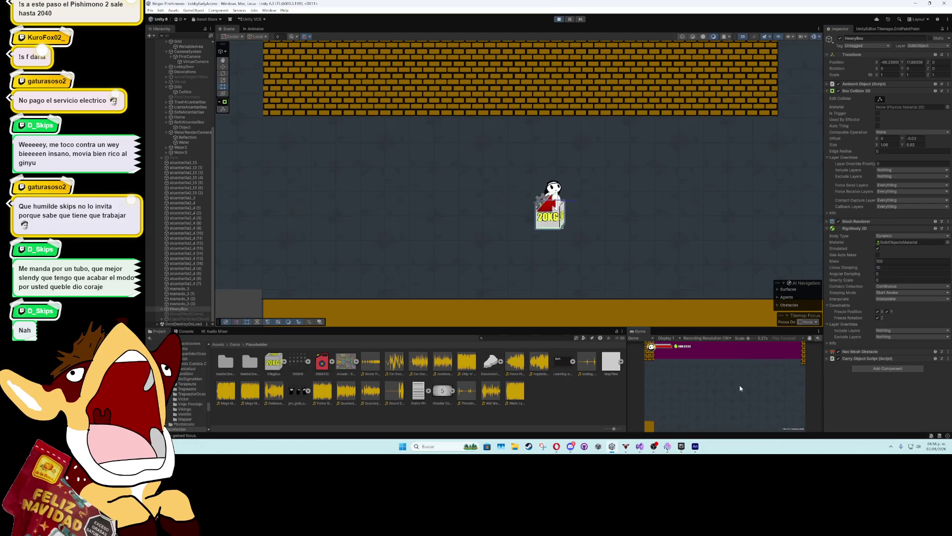
# Walk and jump the character onto and around the 20KG box to test the damping
pyautogui.press('Left')
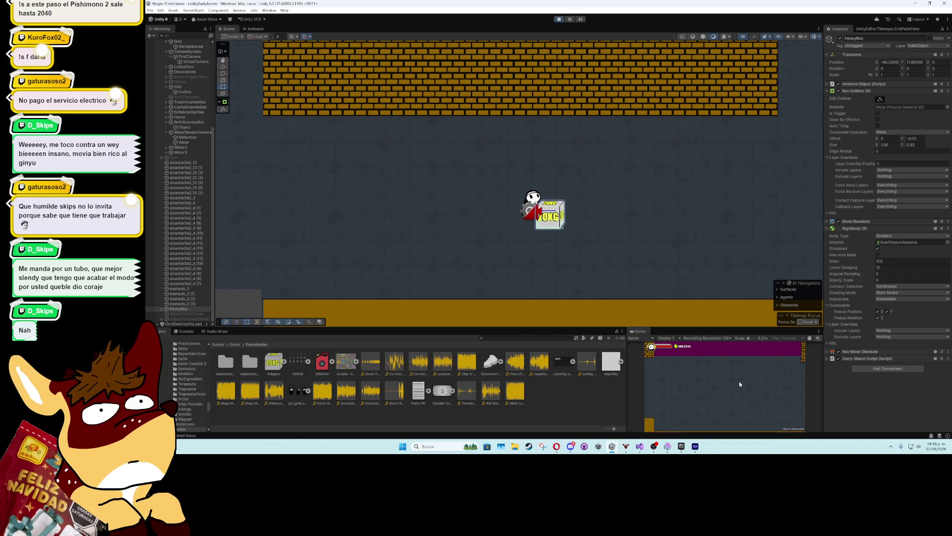
pyautogui.press('Right')
pyautogui.press('space')
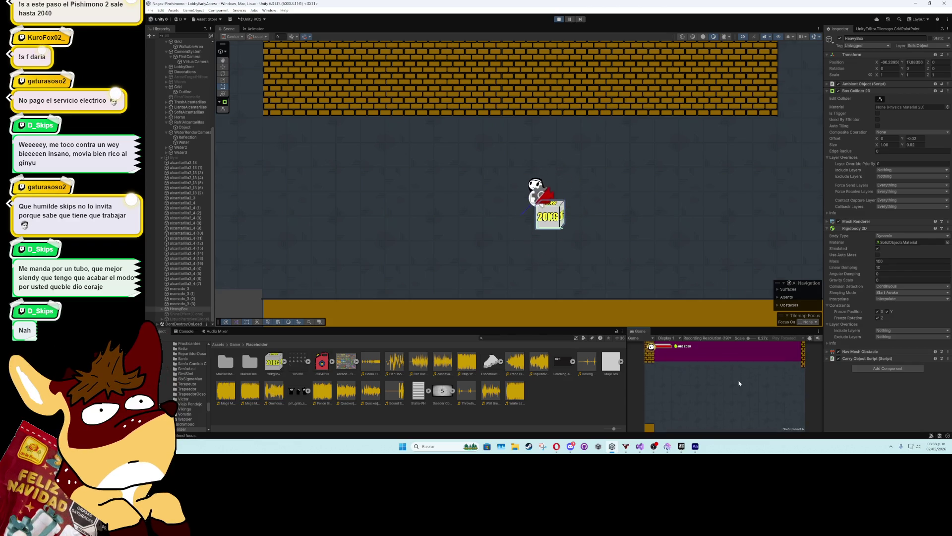
pyautogui.press('Right')
pyautogui.press('space')
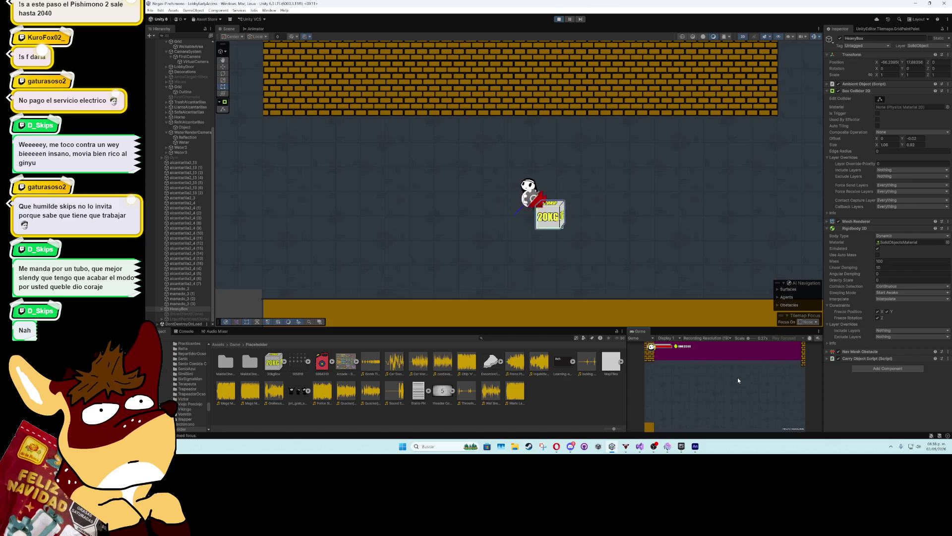
pyautogui.press('Right')
pyautogui.press('space')
pyautogui.press('Left')
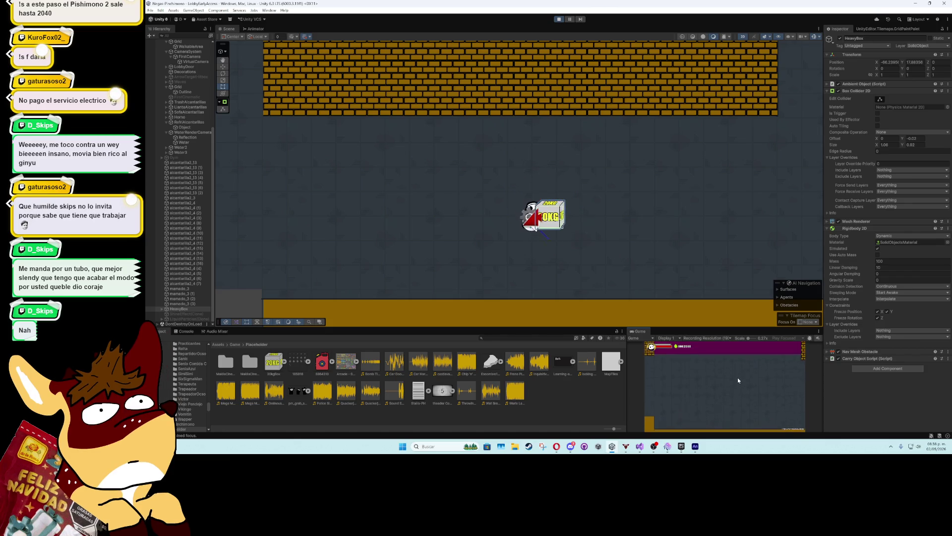
pyautogui.press('Right')
pyautogui.press('space')
pyautogui.press('Left')
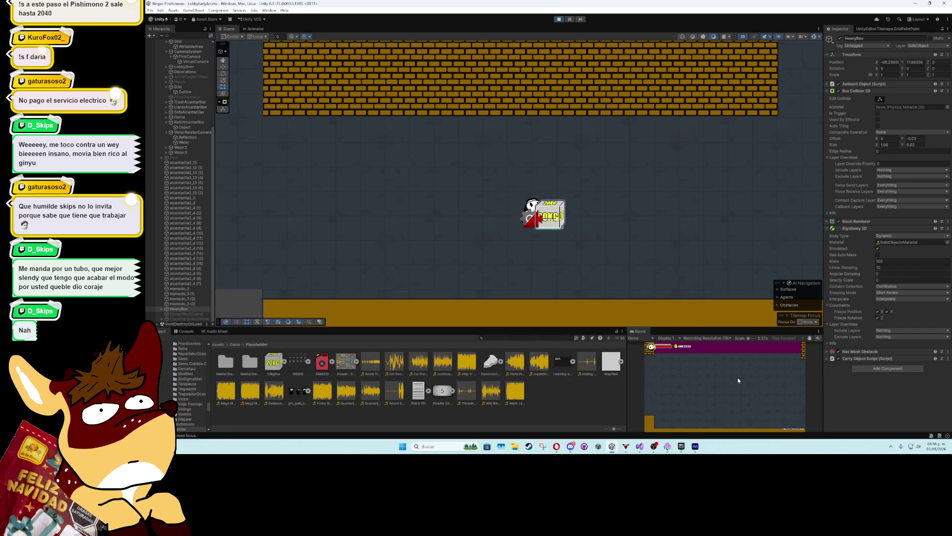
pyautogui.press('space')
pyautogui.press('Left')
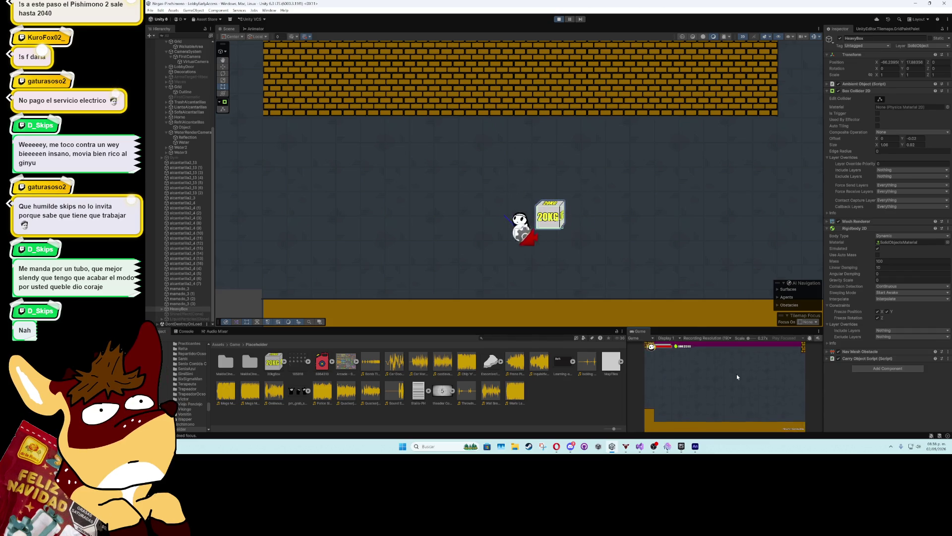
pyautogui.press('space')
pyautogui.press('Right')
pyautogui.press('Left')
pyautogui.press('space')
pyautogui.press('Right')
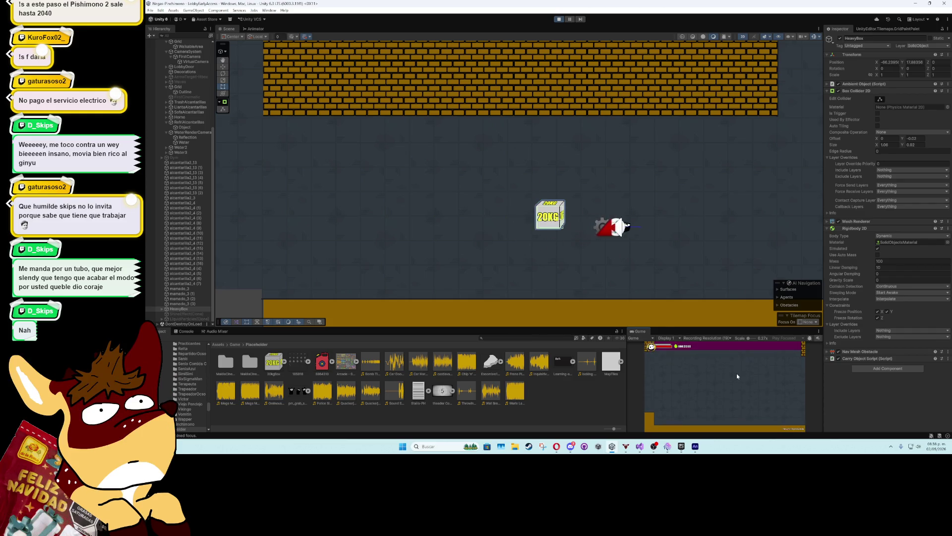
# Keep hopping the character back and forth over the box, ending on its right side
pyautogui.press('space')
pyautogui.press('Left')
pyautogui.press('Right')
pyautogui.press('space')
pyautogui.press('Left')
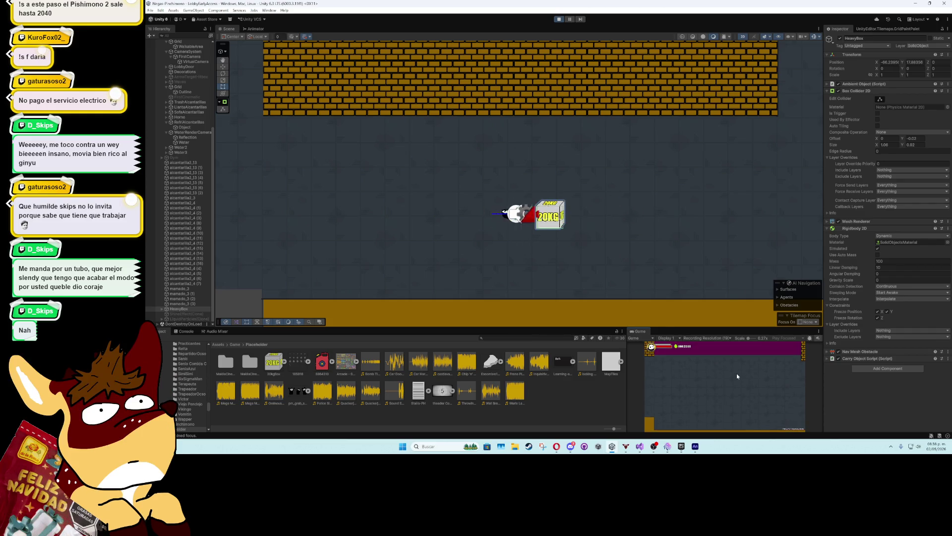
pyautogui.press('space')
pyautogui.press('Right')
pyautogui.press('Left')
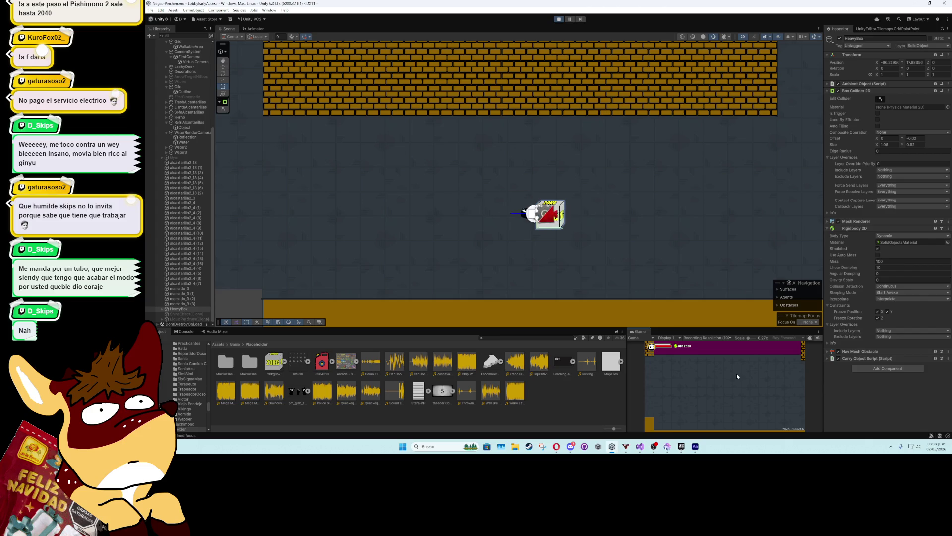
pyautogui.press('space')
pyautogui.press('Right')
pyautogui.press('space')
pyautogui.press('Left')
pyautogui.press('Right')
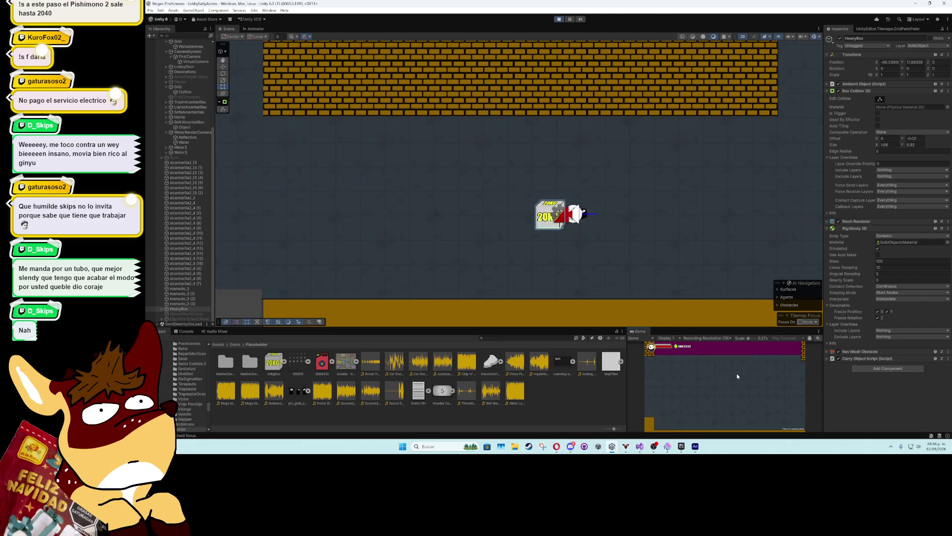
pyautogui.press('space')
pyautogui.press('Left')
pyautogui.press('Right')
pyautogui.press('Left')
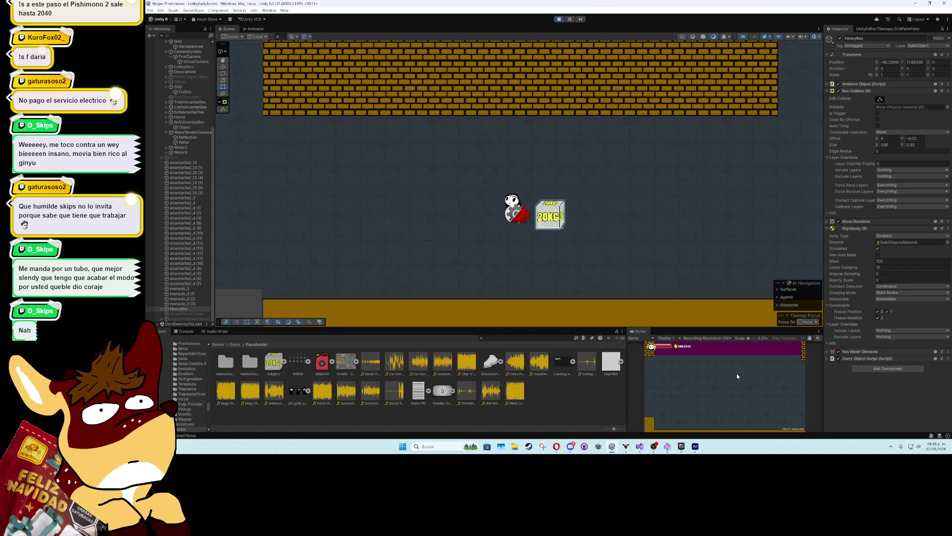
pyautogui.press('space')
pyautogui.press('Right')
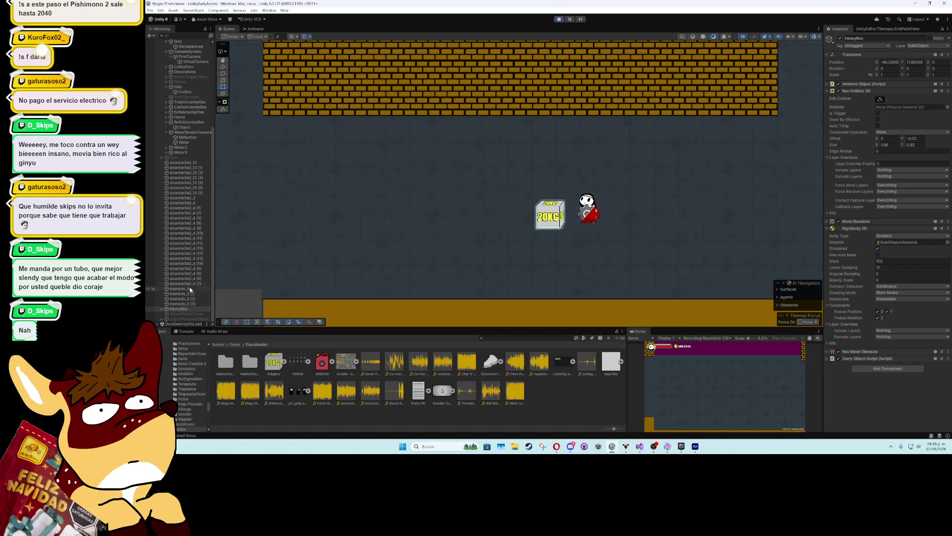
# Stop play mode and create an empty child of HeavyBox named Hitbox
pyautogui.click(558, 19)
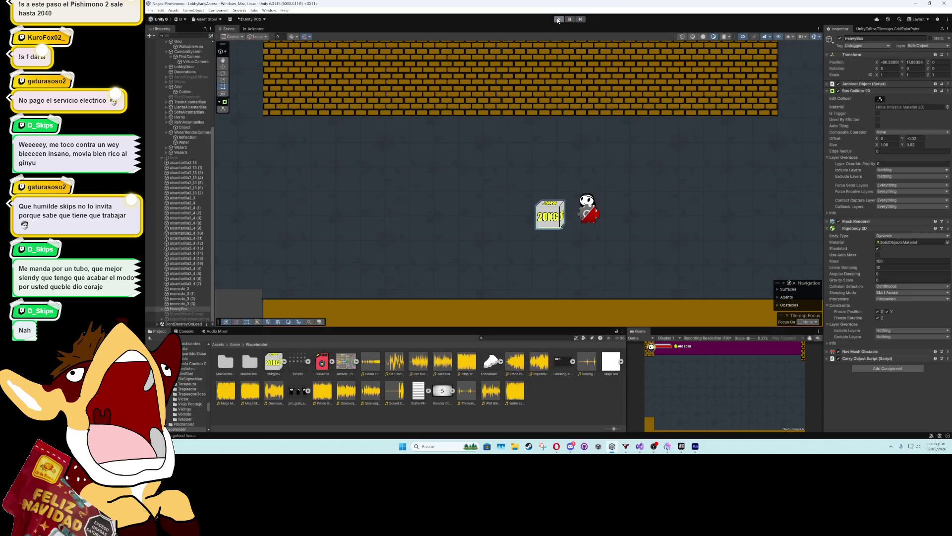
pyautogui.click(162, 324)
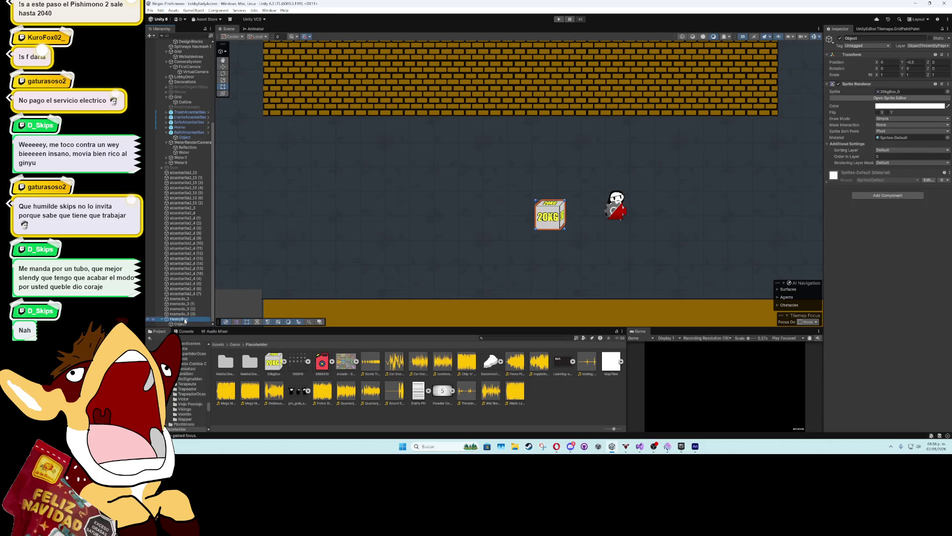
pyautogui.rightClick(185, 319)
pyautogui.click(229, 166)
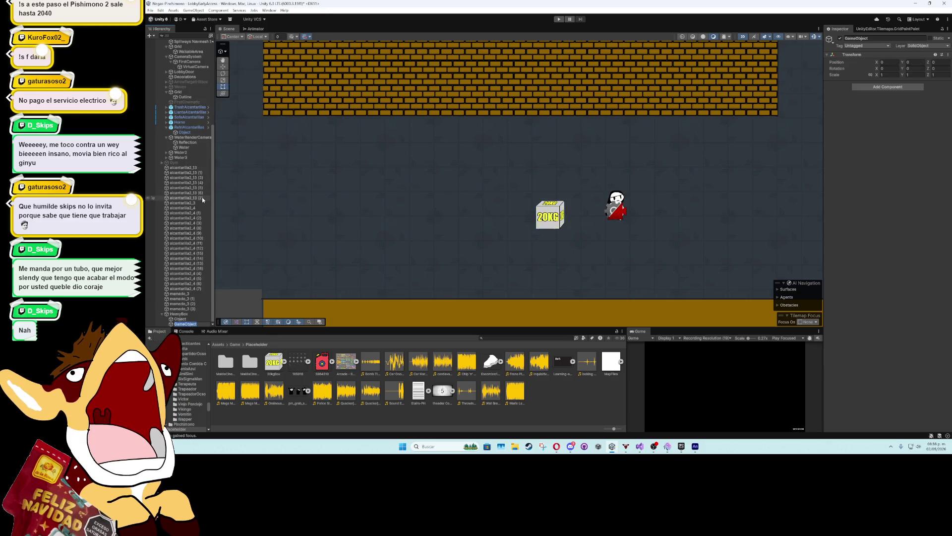
pyautogui.write('Hitbox')
pyautogui.press('Return')
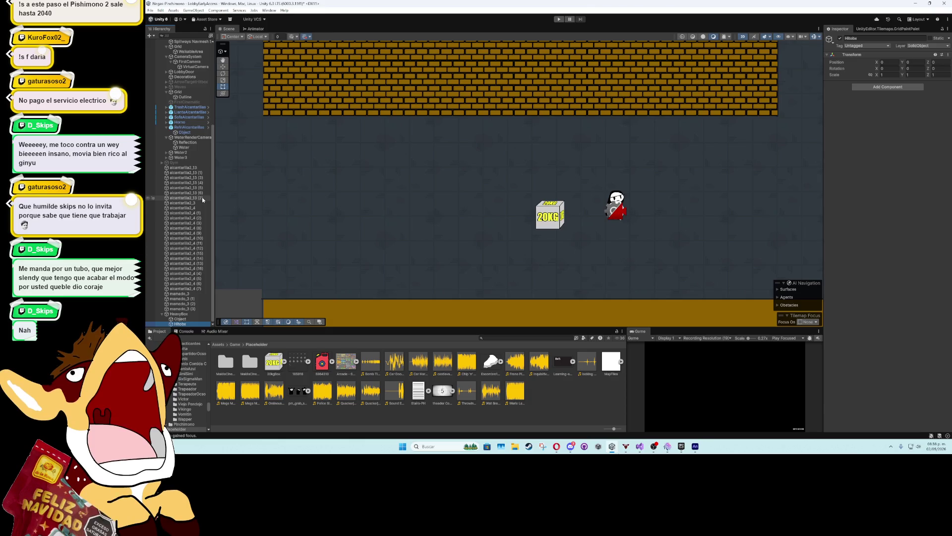
# Give Hitbox a Box Collider 2D on the Walls layer, then reselect HeavyBox
pyautogui.click(894, 90)
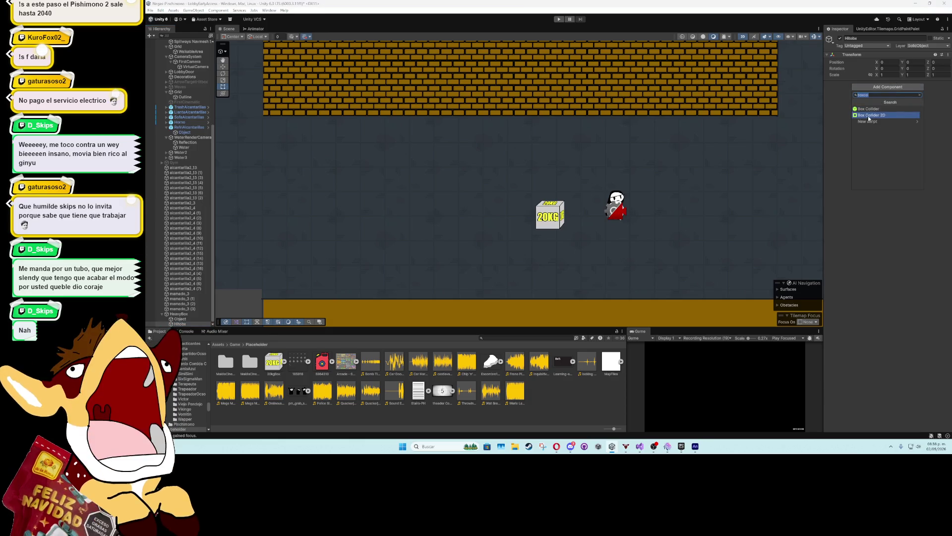
pyautogui.click(887, 110)
pyautogui.click(923, 45)
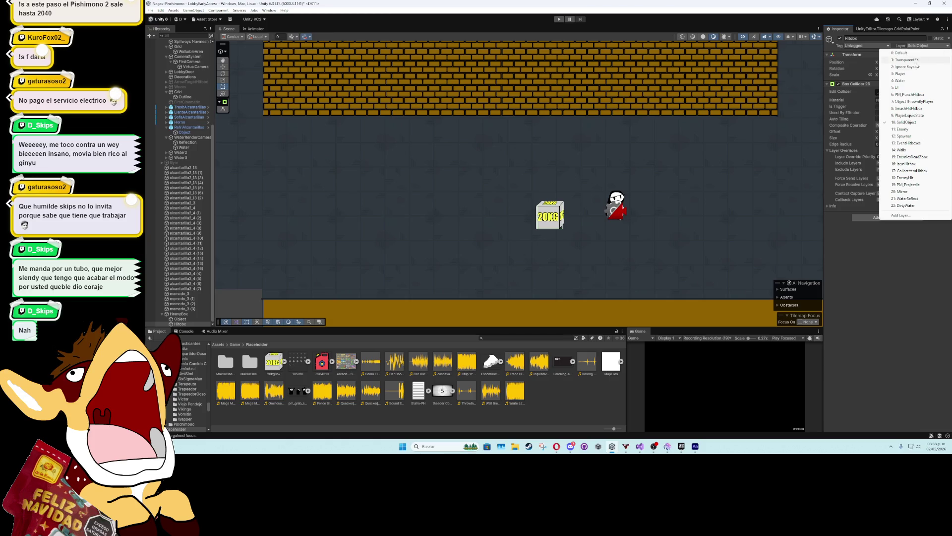
pyautogui.click(896, 151)
pyautogui.scroll(3, 573, 211)
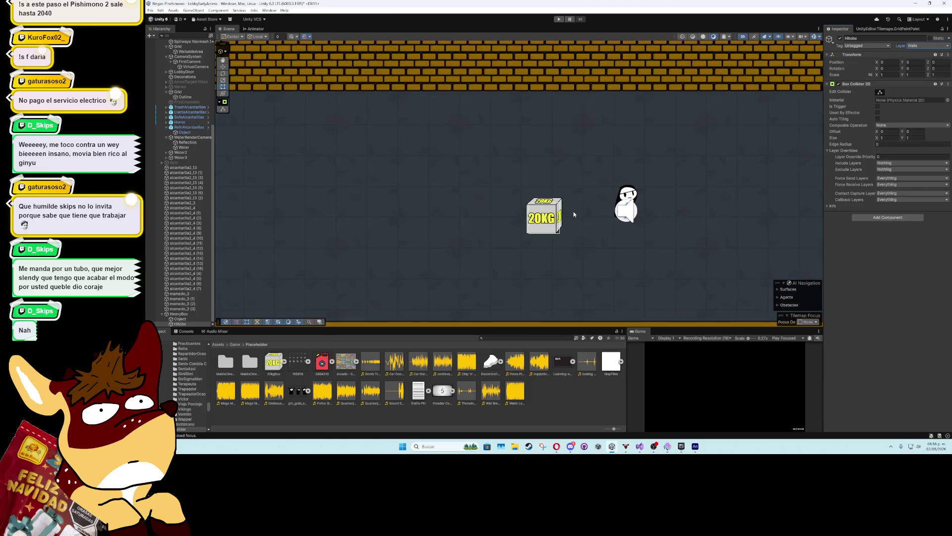
pyautogui.scroll(3, 552, 219)
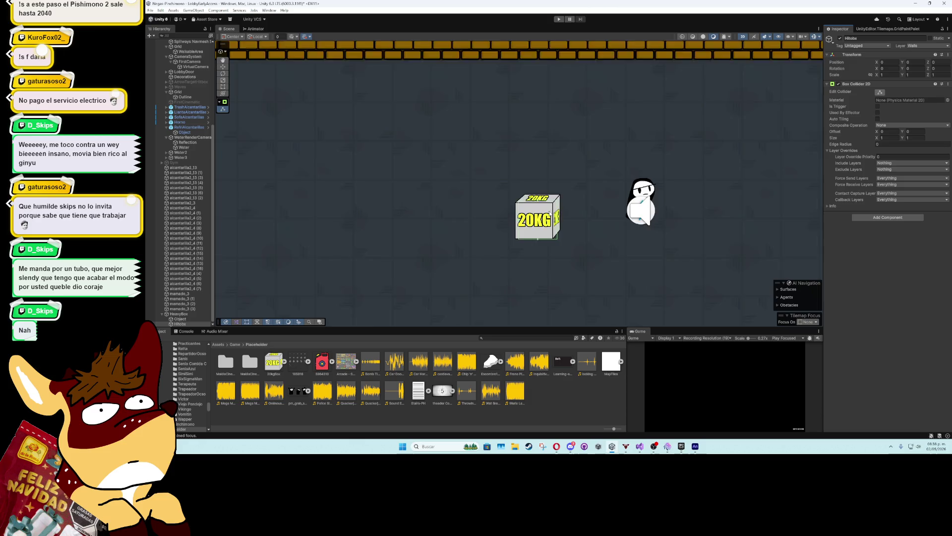
pyautogui.scroll(-4, 555, 236)
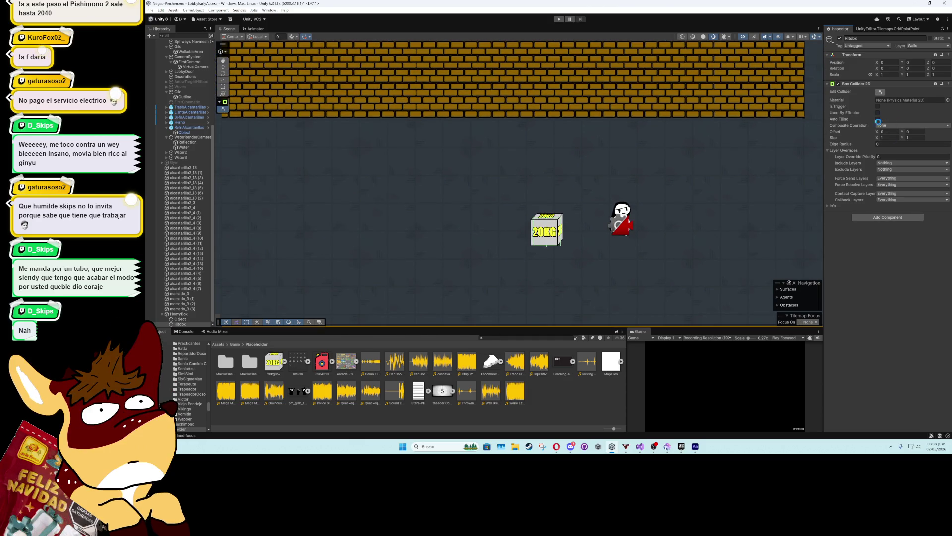
pyautogui.click(193, 319)
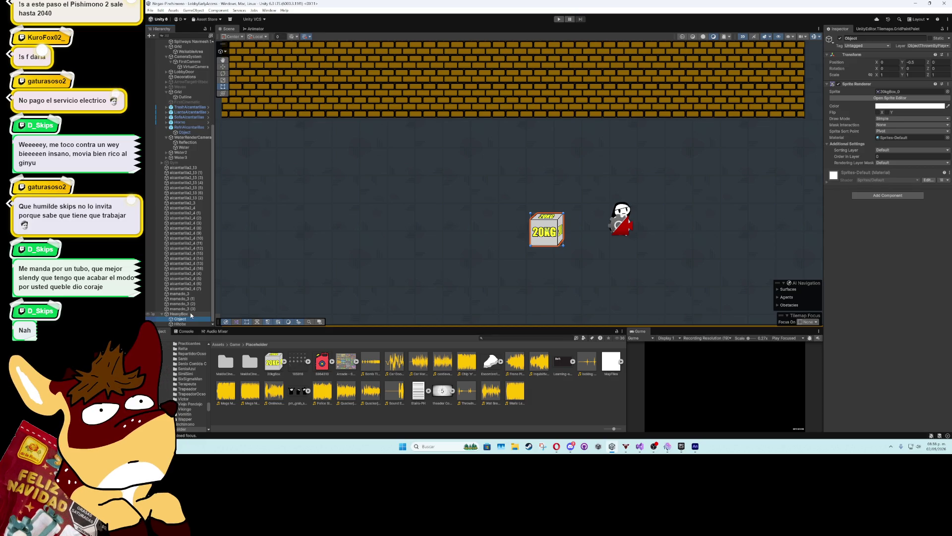
pyautogui.click(191, 314)
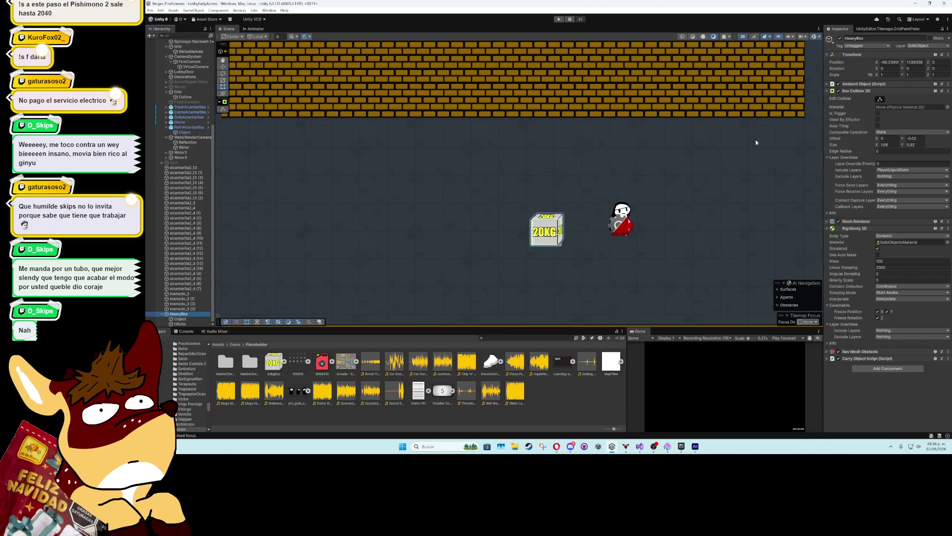
# Collapse the Box Collider 2D, Carry Object Script and Rigidbody 2D sections, then start the game with Ctrl+P
pyautogui.click(827, 91)
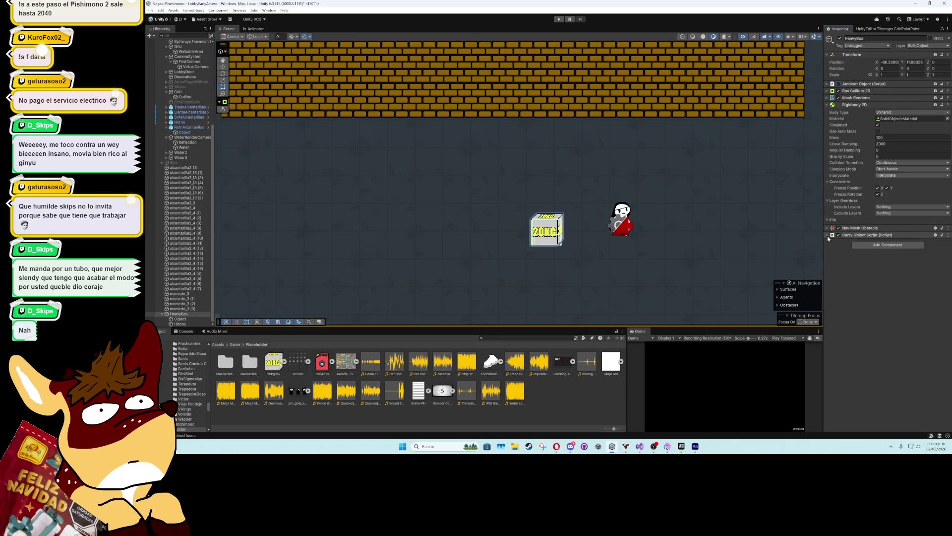
pyautogui.click(827, 235)
pyautogui.click(827, 235)
pyautogui.click(828, 105)
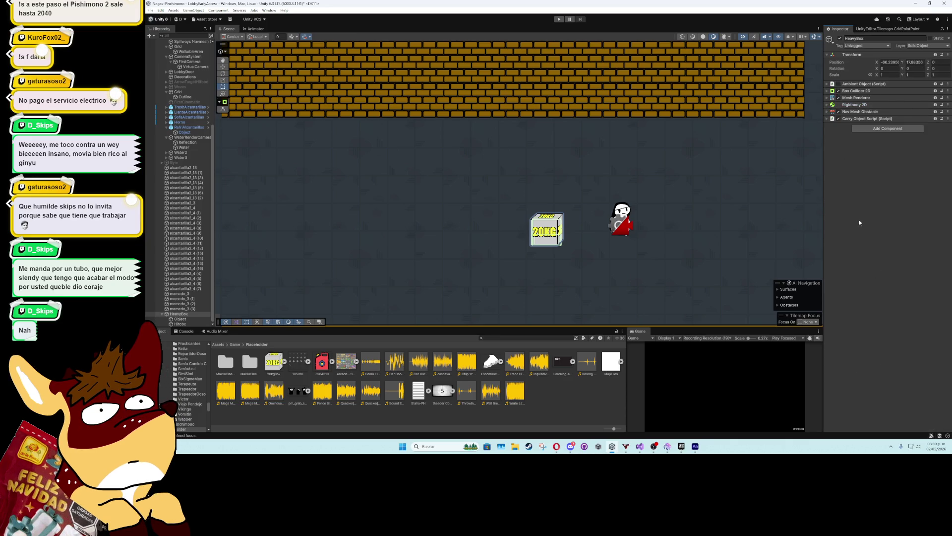
pyautogui.hotkey('ctrl', 'p')
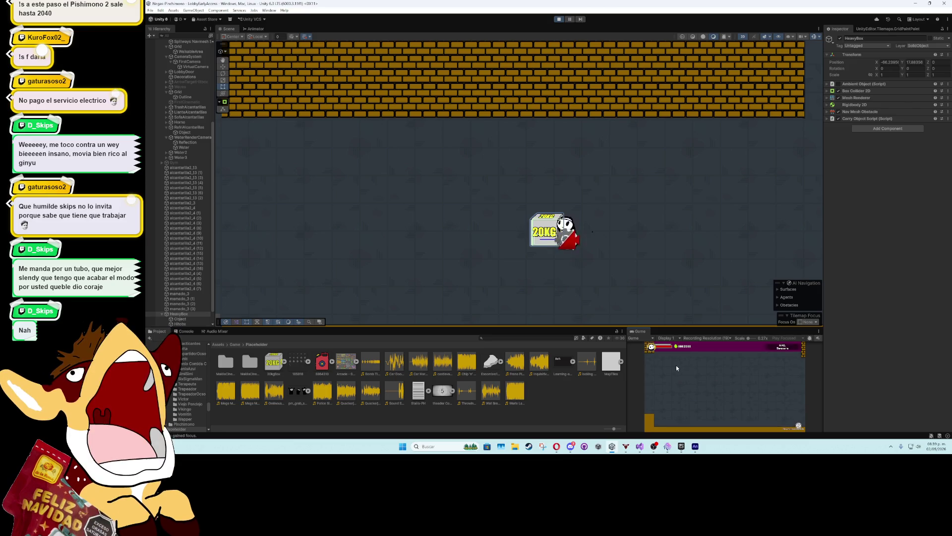
# Walk the character near the 20KG box and expand the crate's carry settings to its Weight
pyautogui.press('a')
pyautogui.press('d')
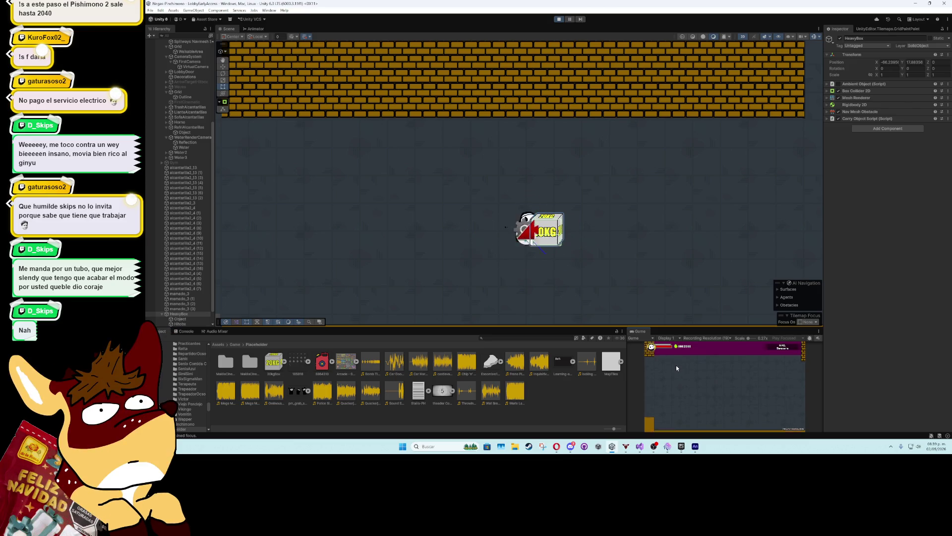
pyautogui.press('a')
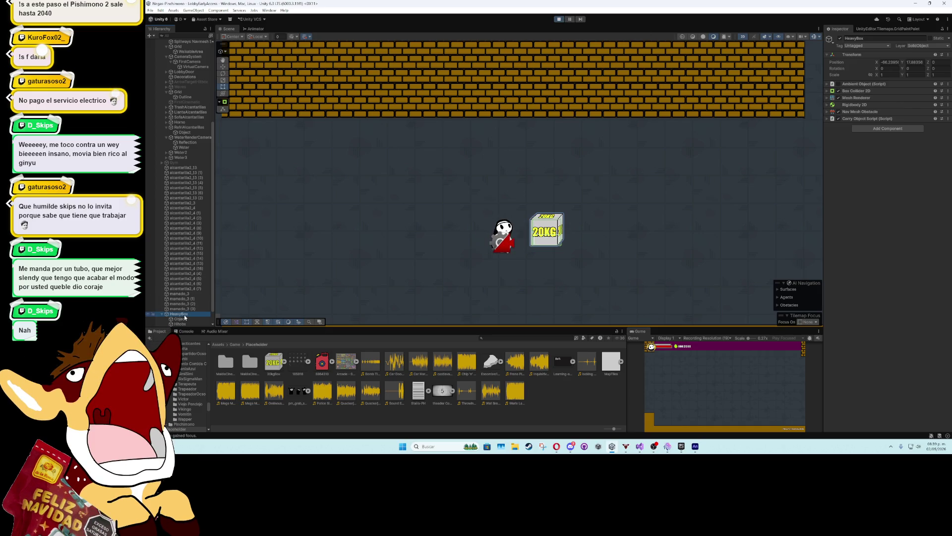
pyautogui.click(868, 118)
pyautogui.click(899, 193)
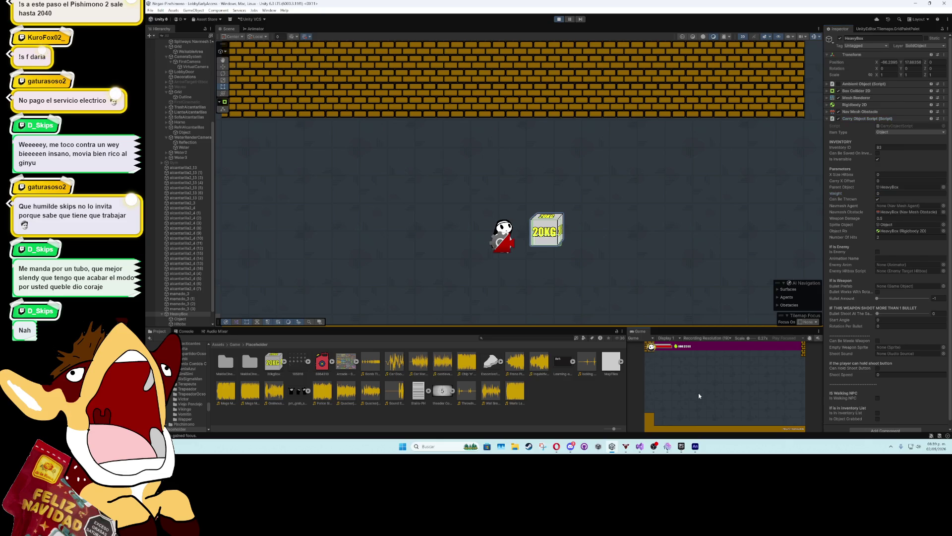
pyautogui.press('d')
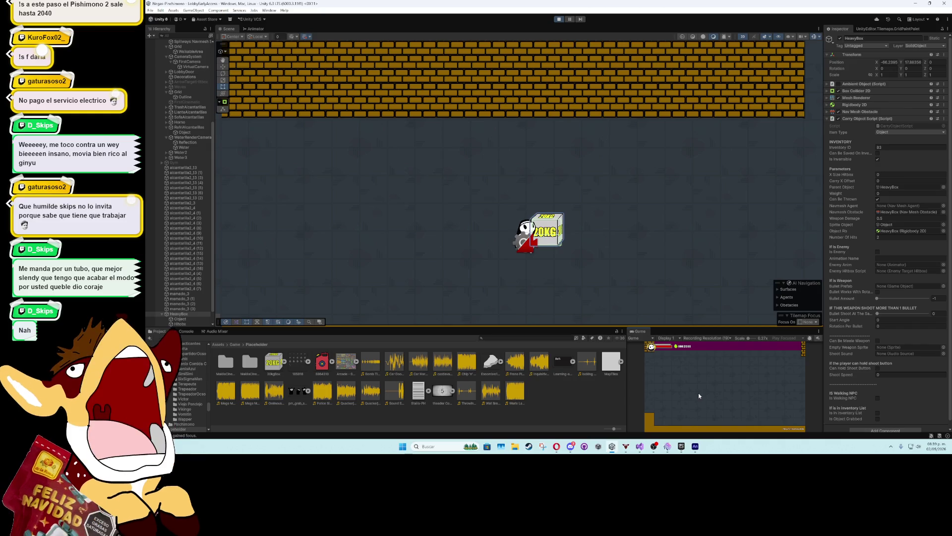
# Pick up the 20KG box, carry it, and set it down on the floor
pyautogui.press('e')
pyautogui.press('d')
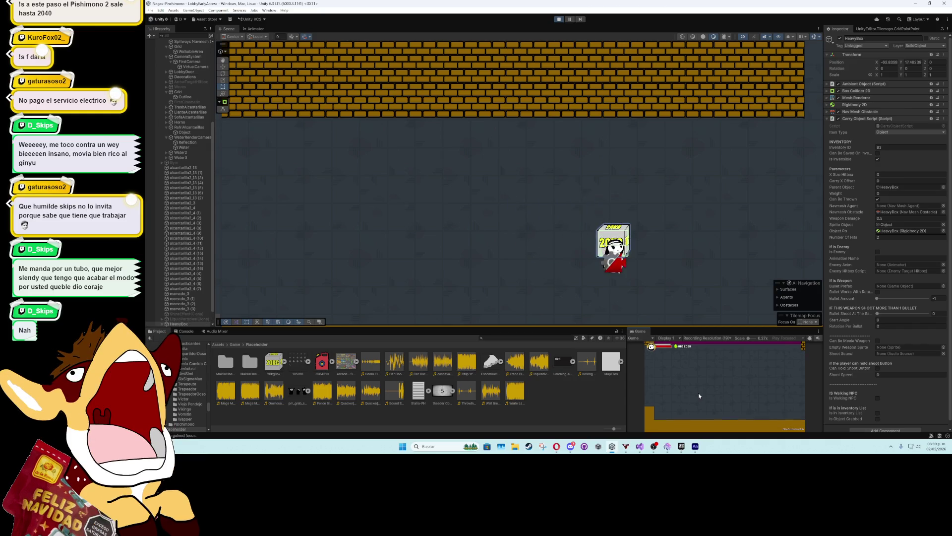
pyautogui.press('s')
pyautogui.press('a')
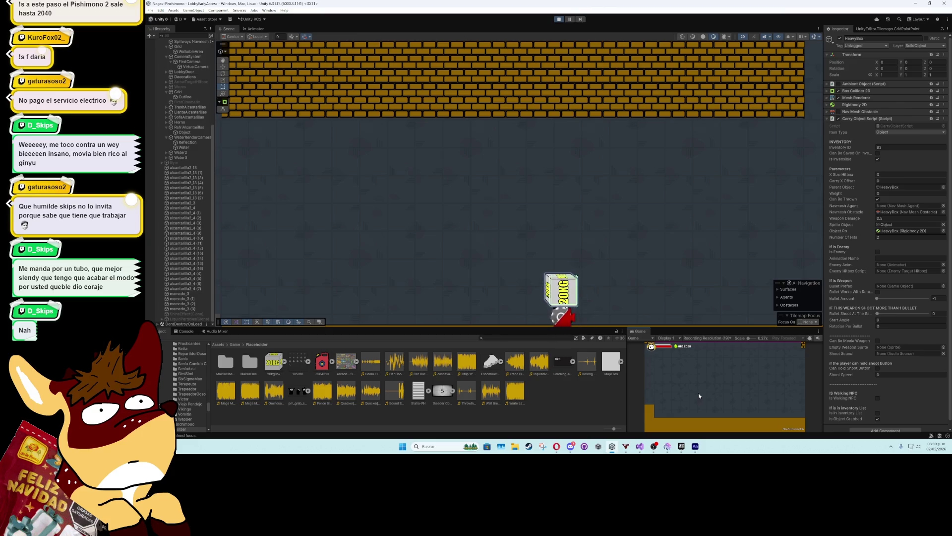
pyautogui.press('e')
pyautogui.press('d')
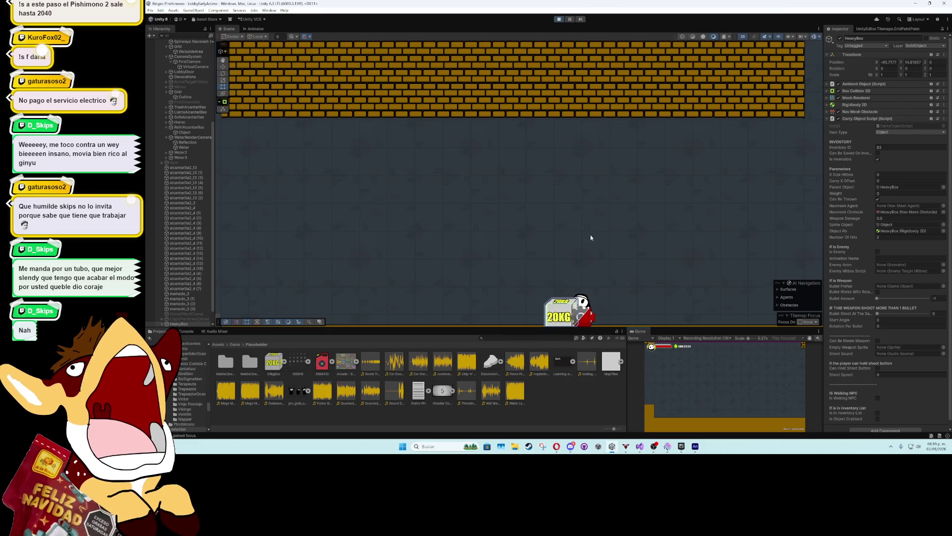
# Pick up the box again, carry it left and right, drop it, then throw it
pyautogui.press('e')
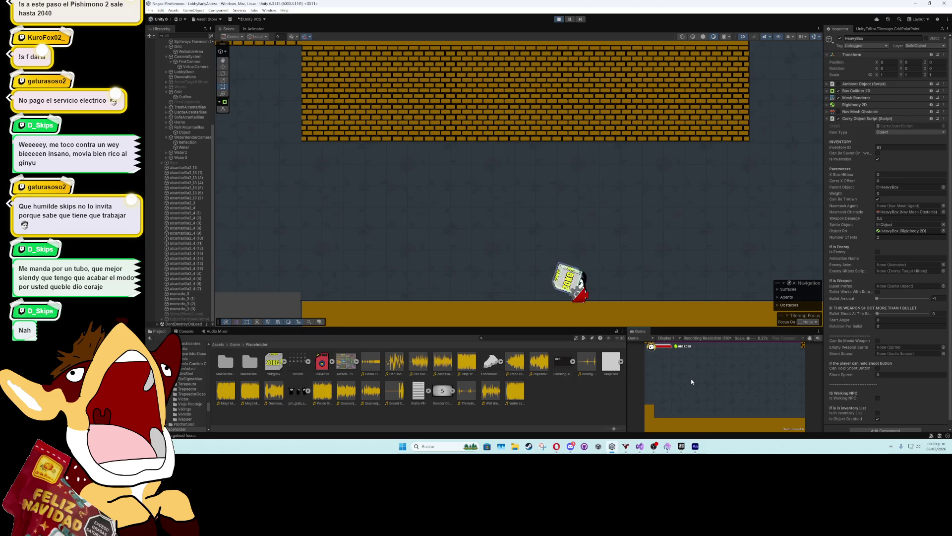
pyautogui.press('a')
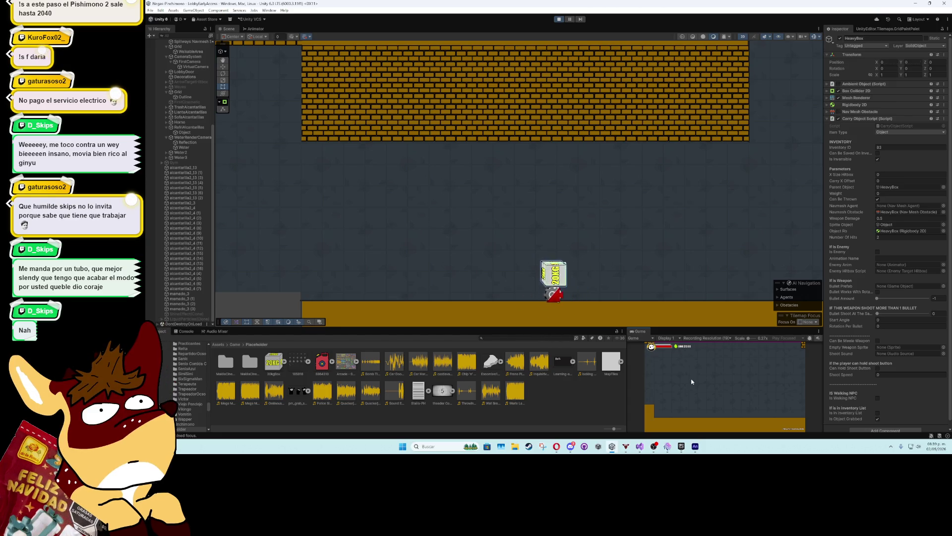
pyautogui.press('a')
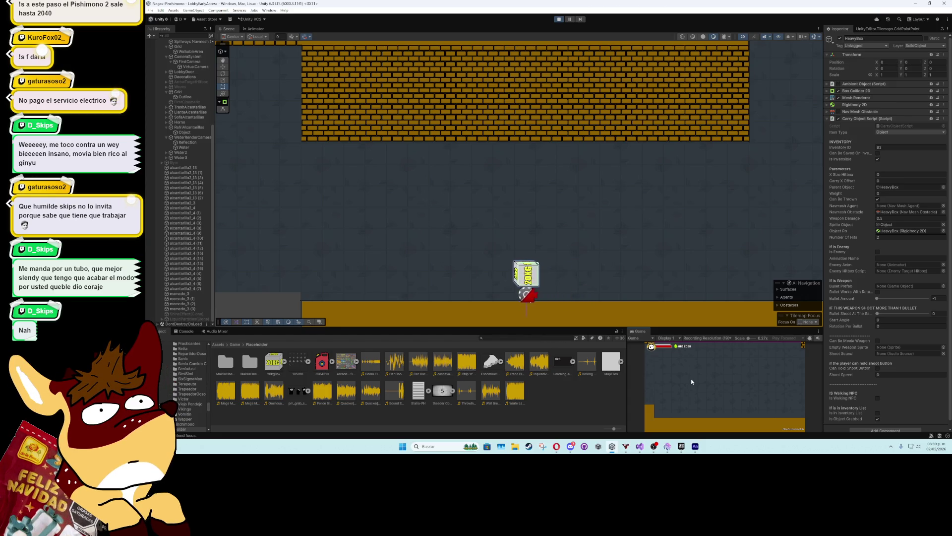
pyautogui.press('e')
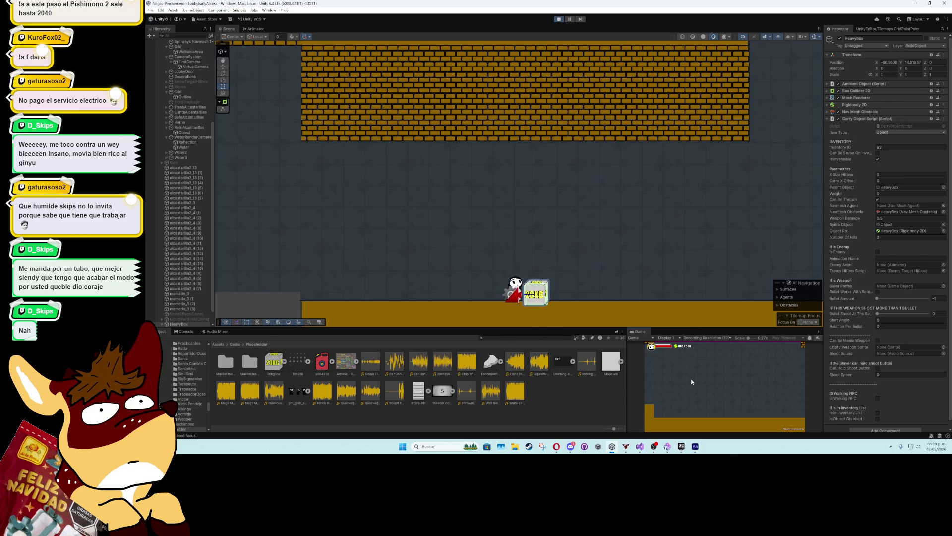
pyautogui.press('e')
pyautogui.press('d')
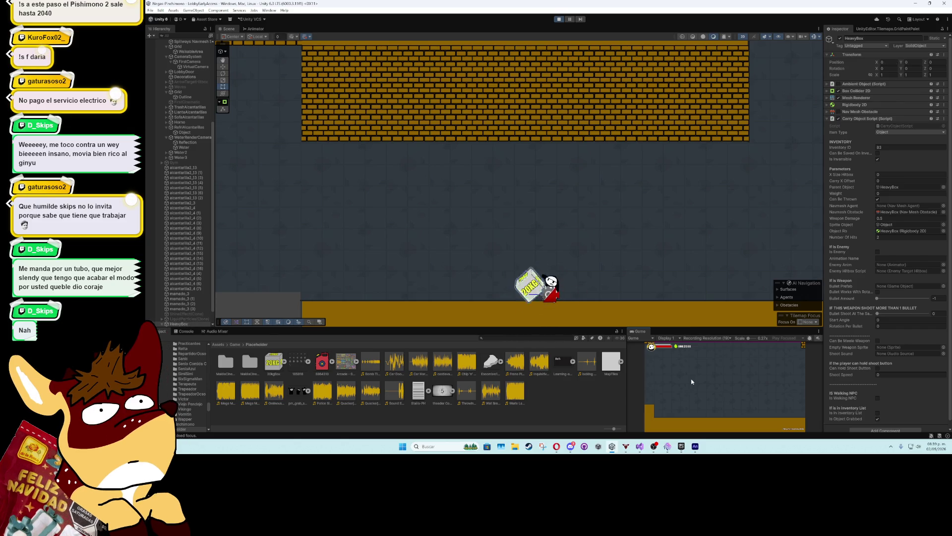
pyautogui.press('e')
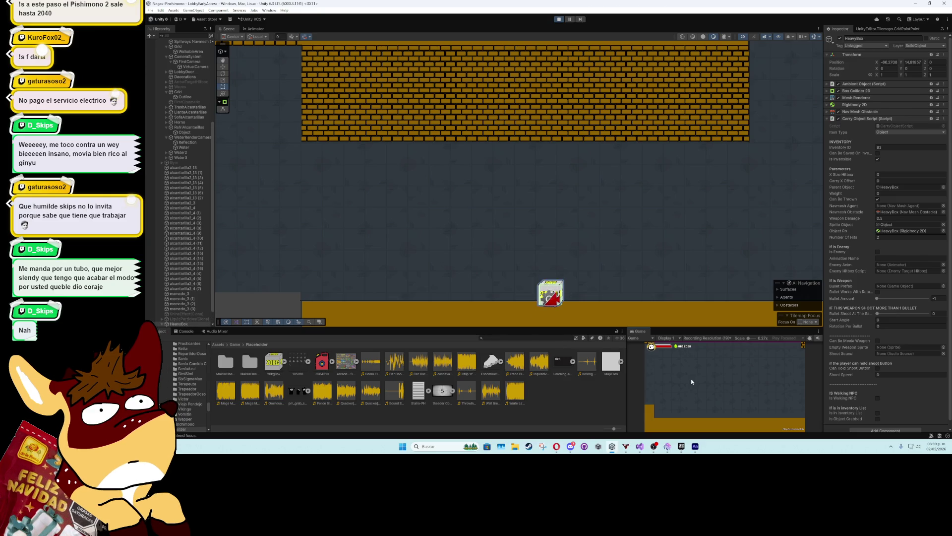
pyautogui.press('a')
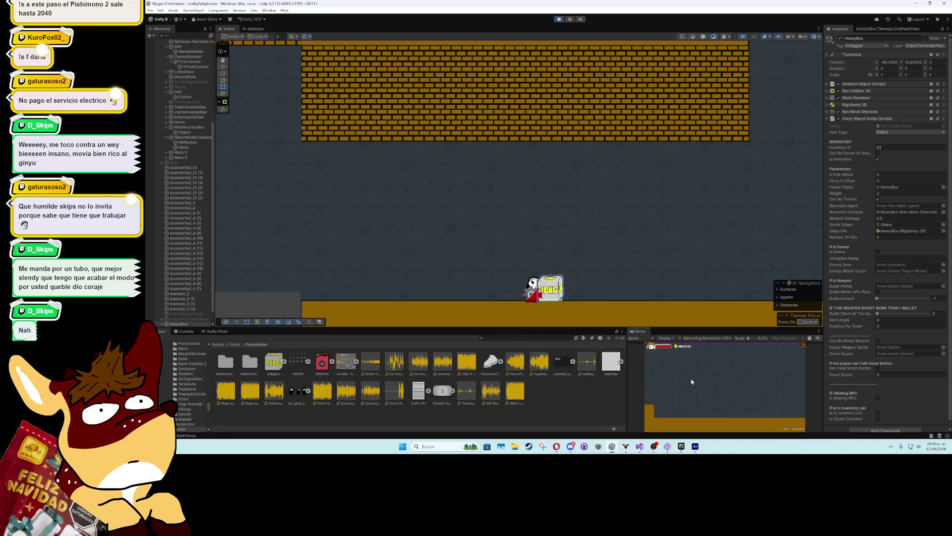
pyautogui.scroll(4, 534, 219)
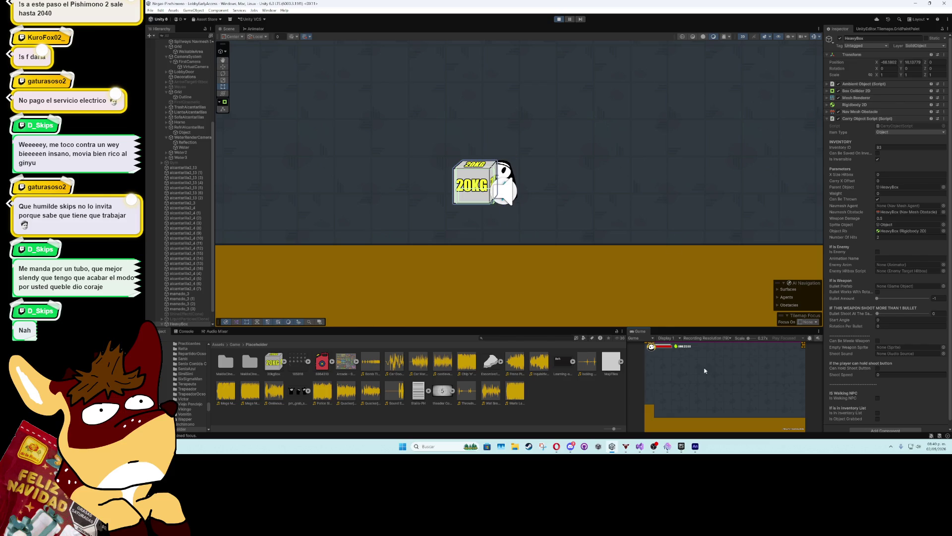
# Exit play mode via the Play button so the crate and character reset
pyautogui.click(559, 19)
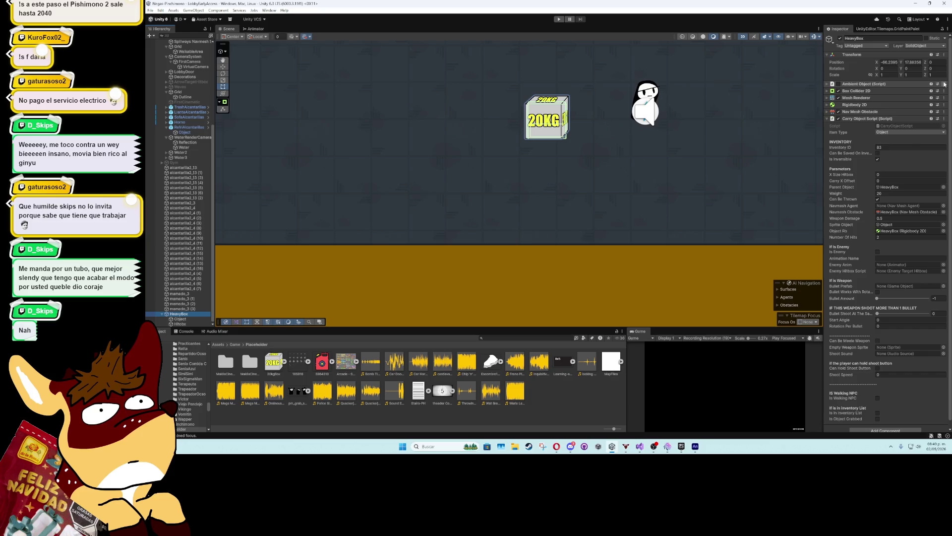
# Remove the Ambient Object script, turn off Can Be Thrown, and set Weight to 0
pyautogui.click(944, 83)
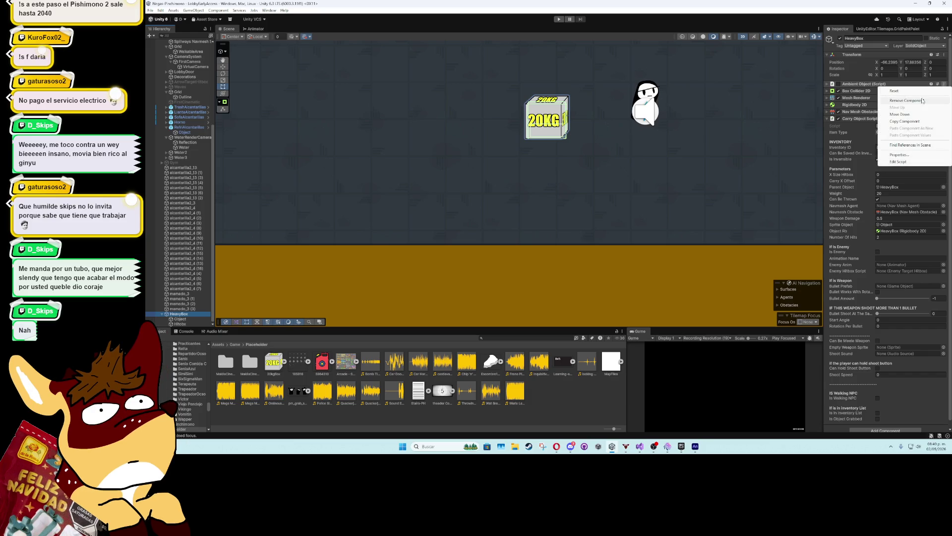
pyautogui.click(888, 101)
pyautogui.click(201, 319)
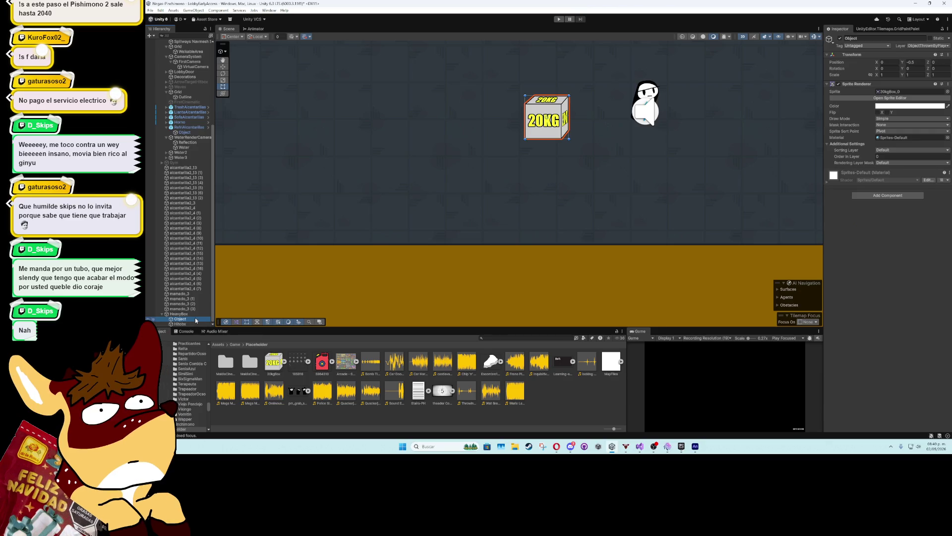
pyautogui.click(195, 314)
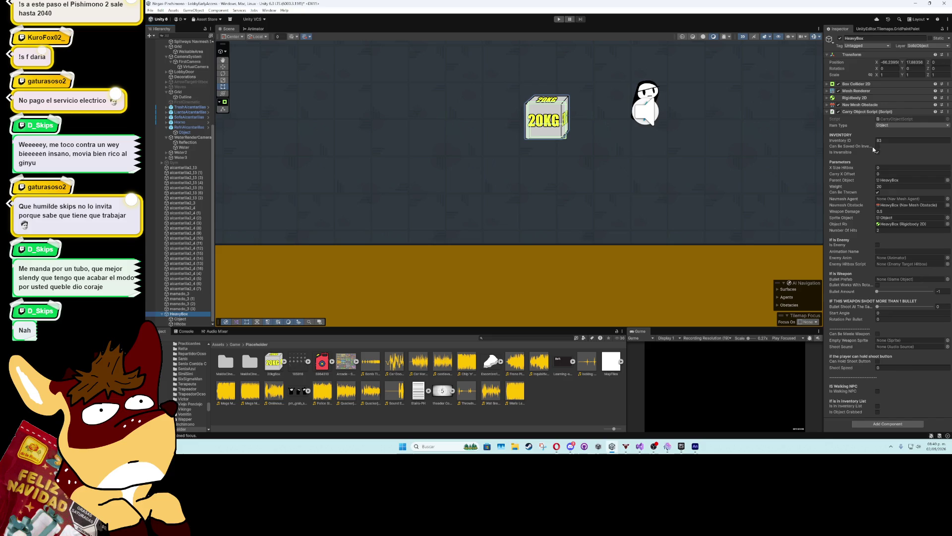
pyautogui.click(878, 192)
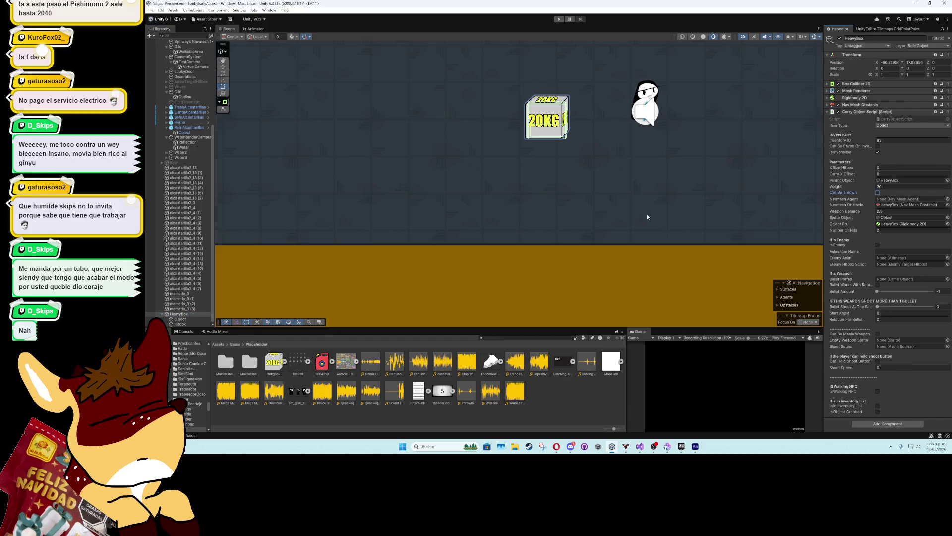
pyautogui.write('0')
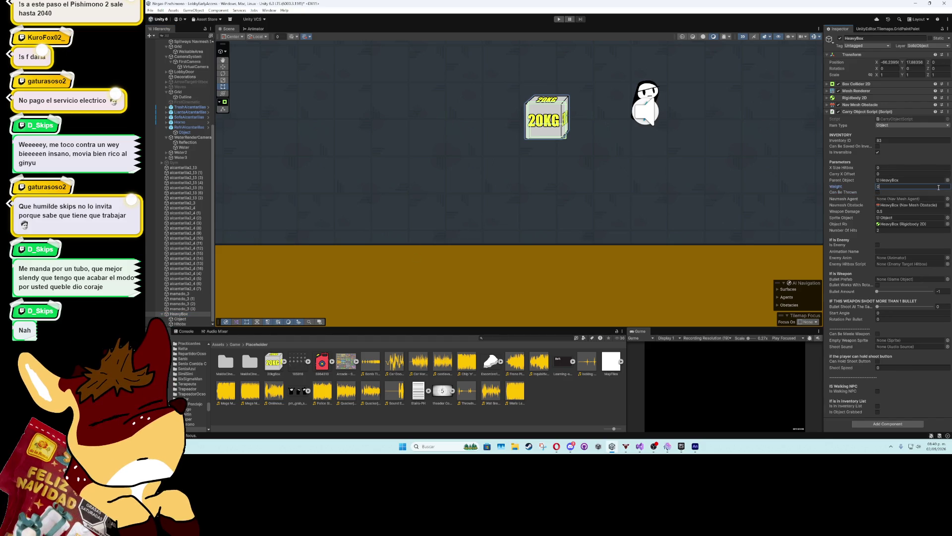
# Check the Hitbox child's Box Collider 2D settings, then reselect HeavyBox
pyautogui.click(180, 323)
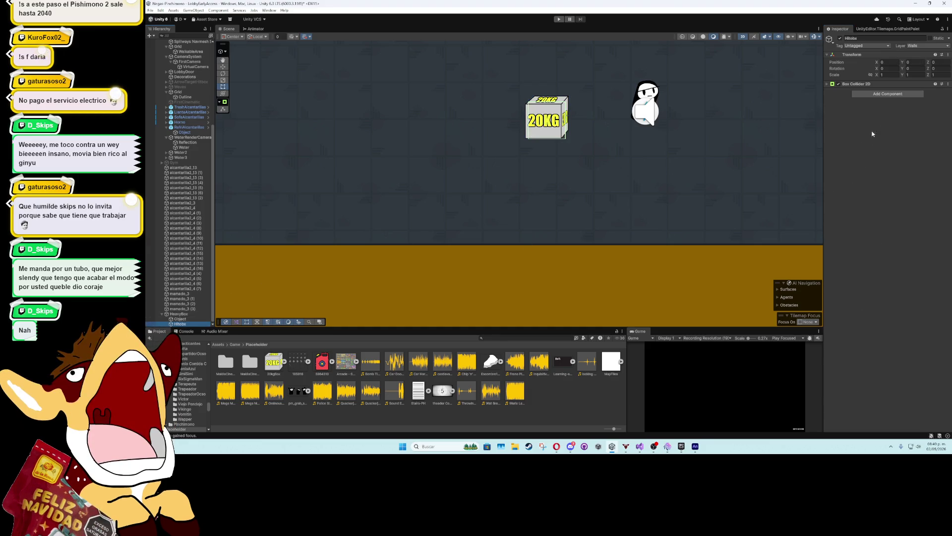
pyautogui.click(862, 85)
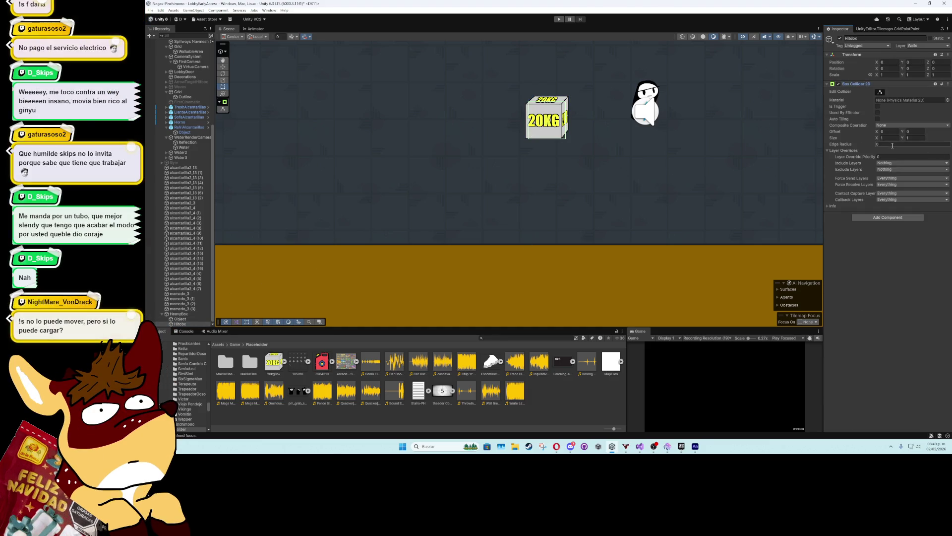
pyautogui.click(832, 86)
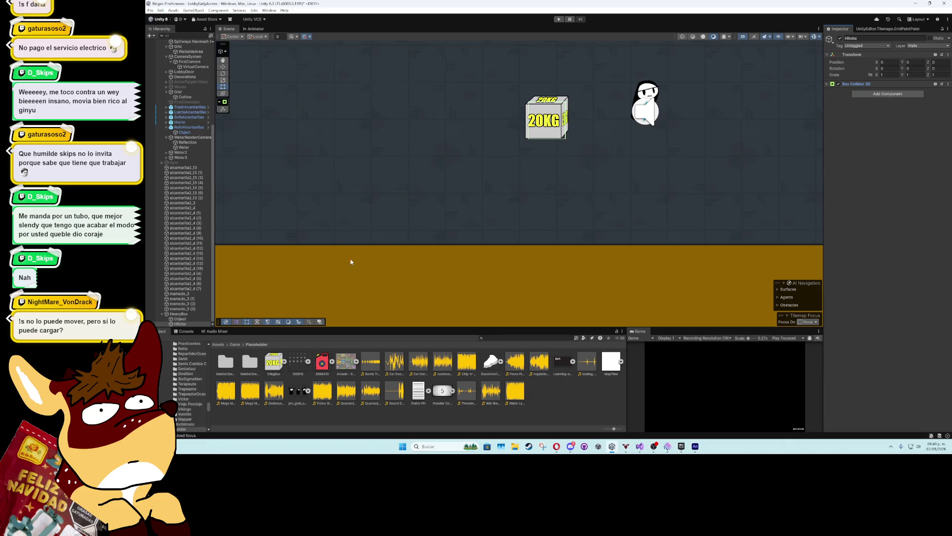
pyautogui.click(179, 314)
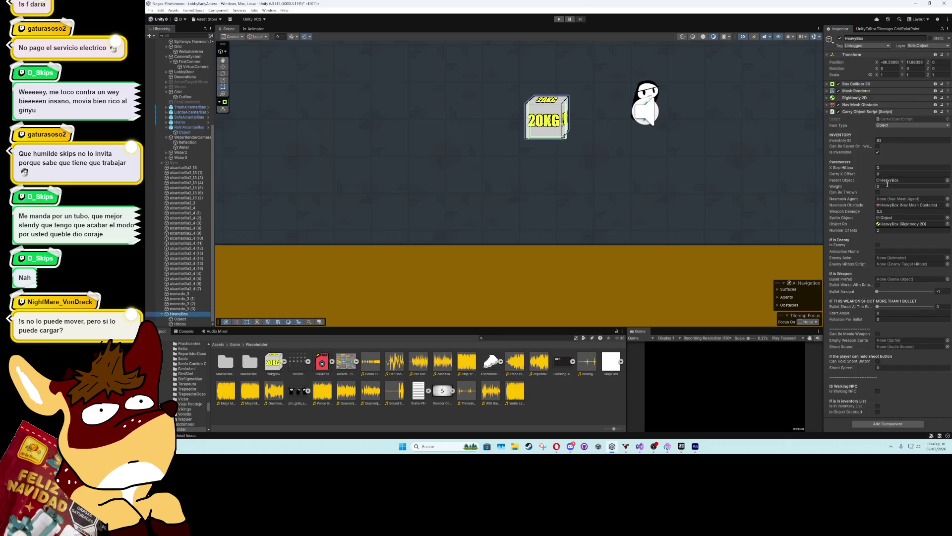
# Change HeavyBox's Rigidbody 2D Mass from 100 to 1 and start play mode
pyautogui.click(883, 98)
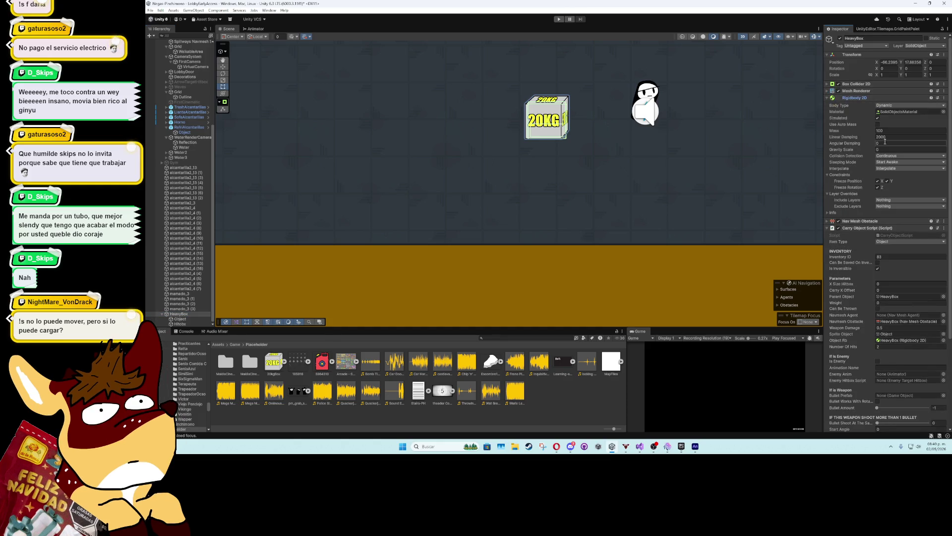
pyautogui.click(892, 131)
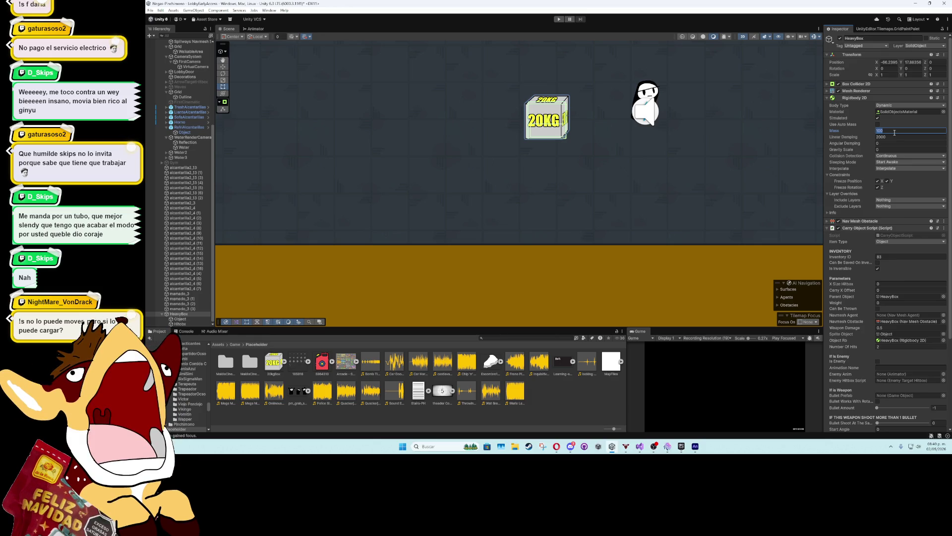
pyautogui.write('1')
pyautogui.click(559, 19)
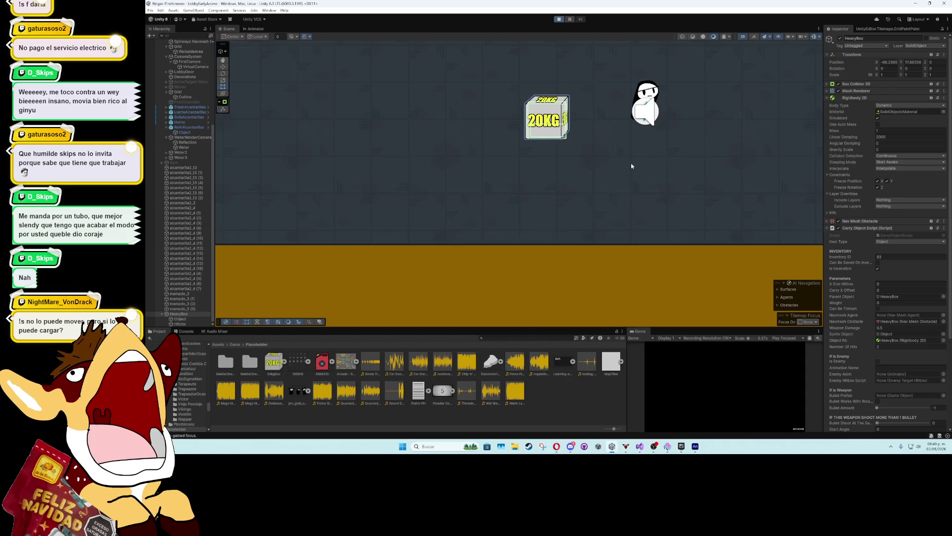
pyautogui.scroll(-3, 631, 165)
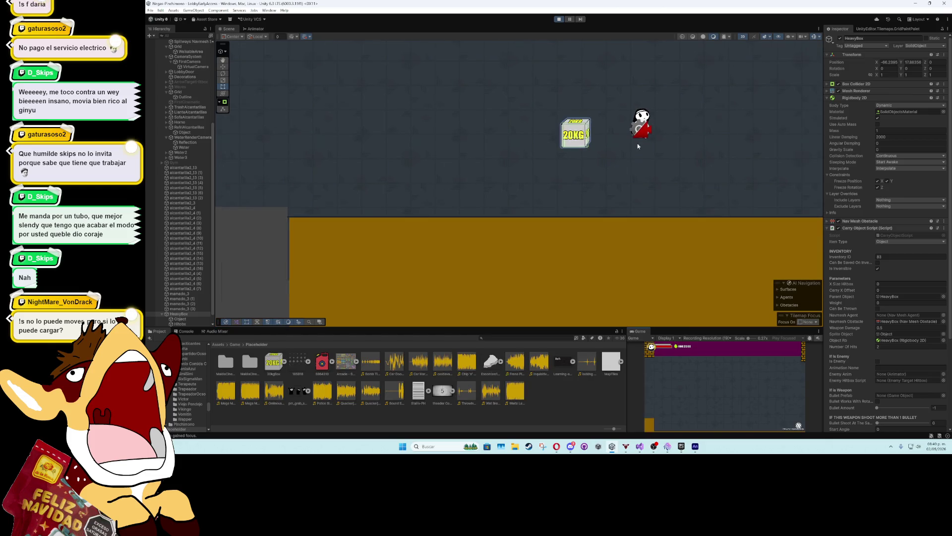
# Pan to the brick tilemap, then walk to the 20KG box, grab it, and move around and below it
pyautogui.moveTo(631, 162); pyautogui.dragTo(609, 230)
pyautogui.scroll(-1, 609, 230)
pyautogui.press('a')
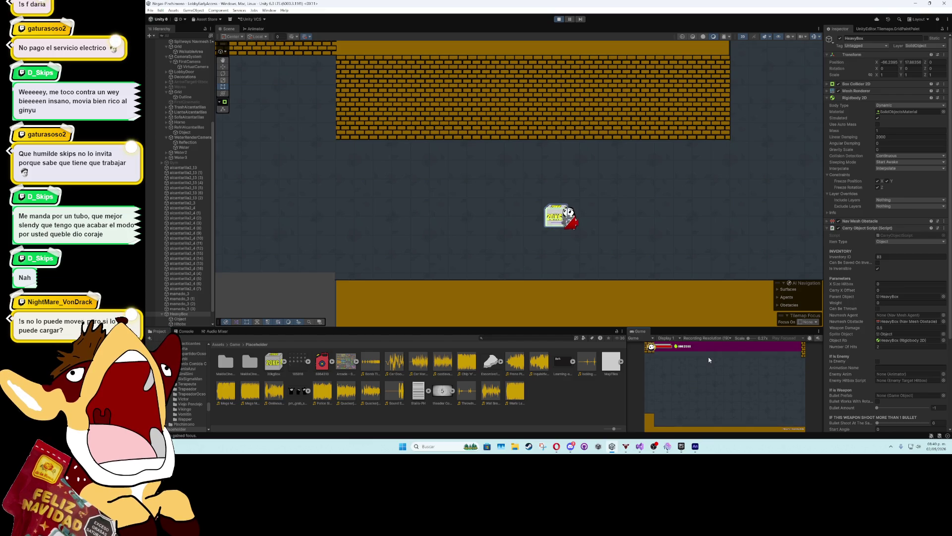
pyautogui.press('e')
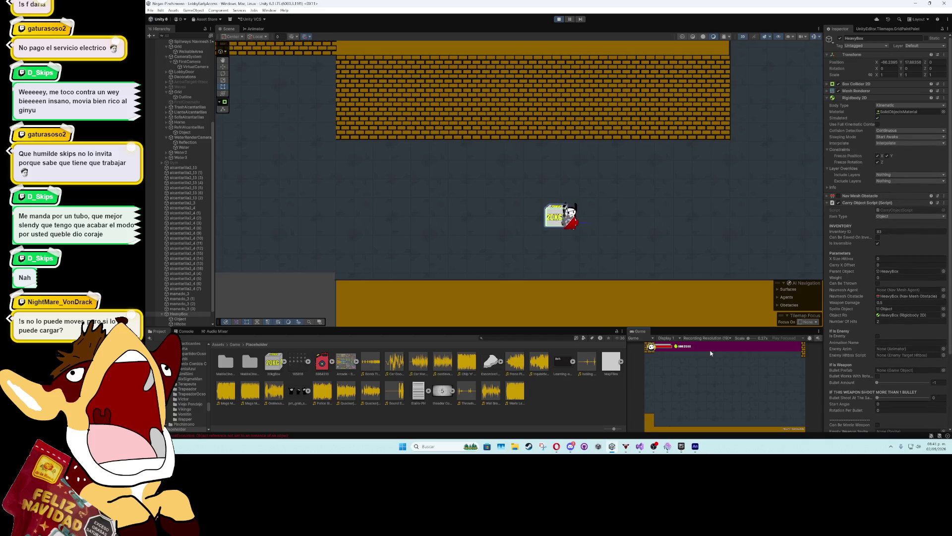
pyautogui.press('Left')
pyautogui.press('e')
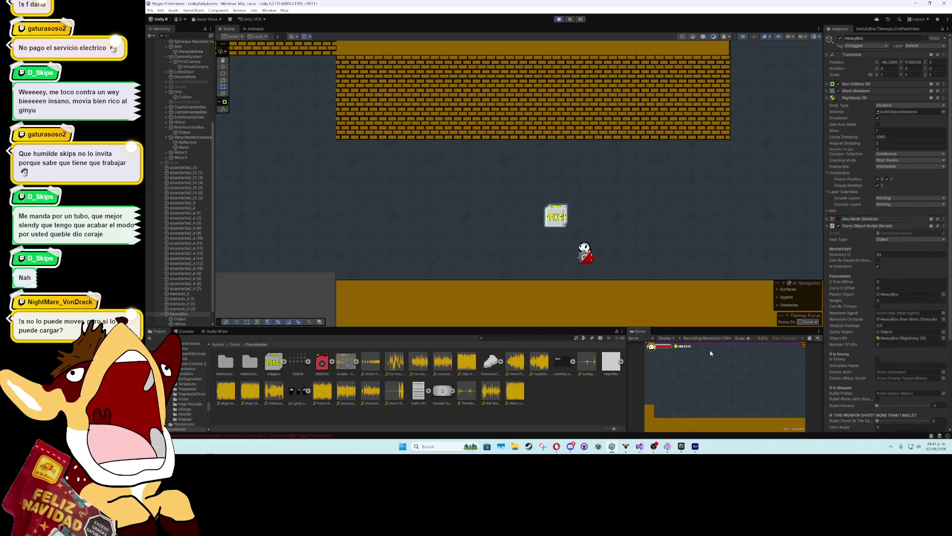
pyautogui.press('Up')
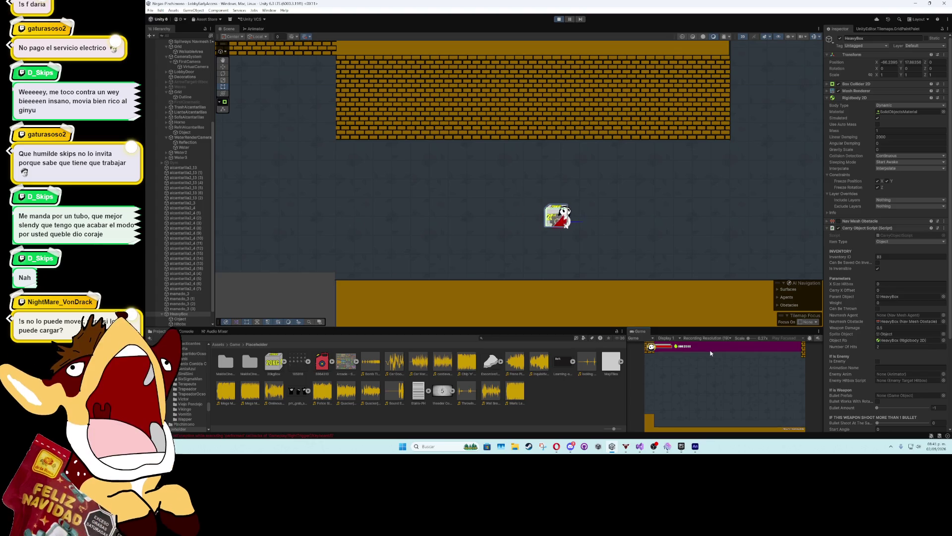
pyautogui.press('Down')
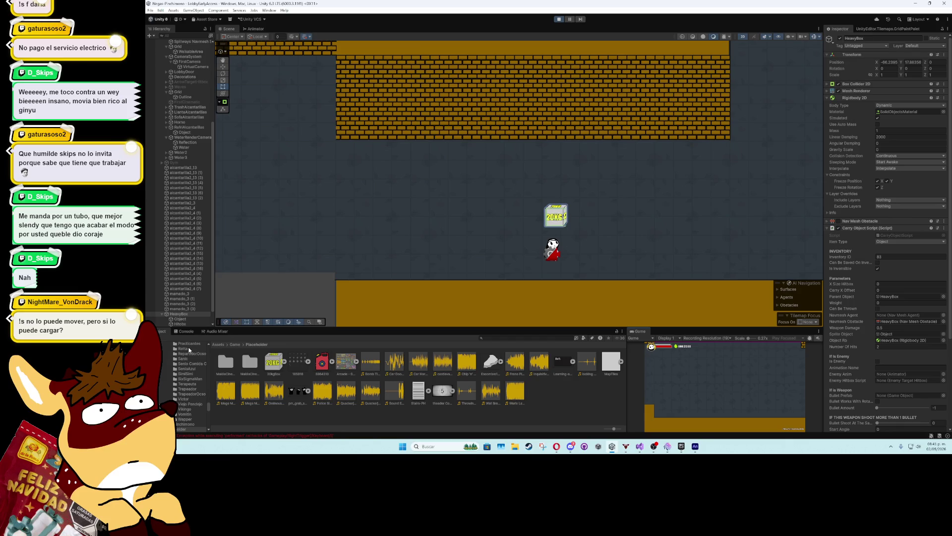
# Review the HoldObject and DropObject NullReferenceExceptions and view CarryObjectScript.cs line 213 in Visual Studio
pyautogui.click(186, 332)
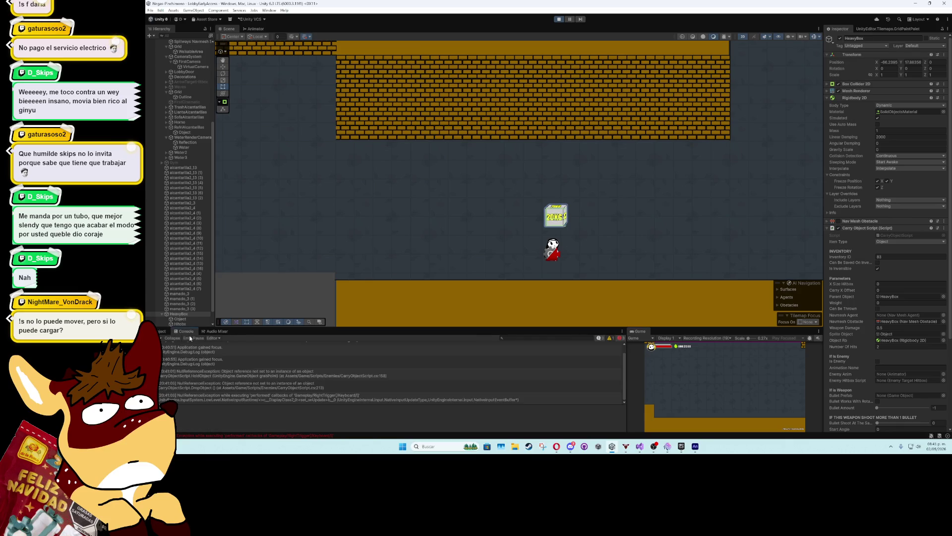
pyautogui.click(311, 376)
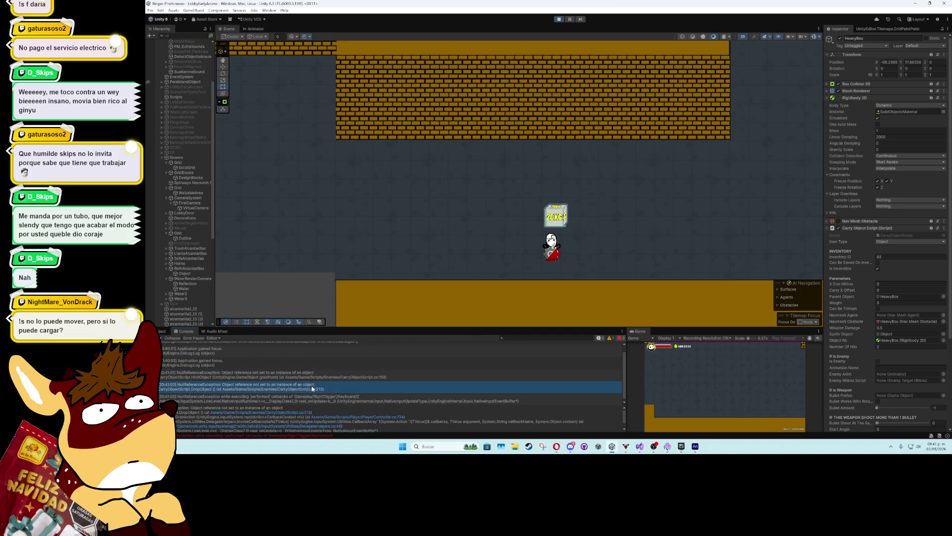
pyautogui.click(311, 388)
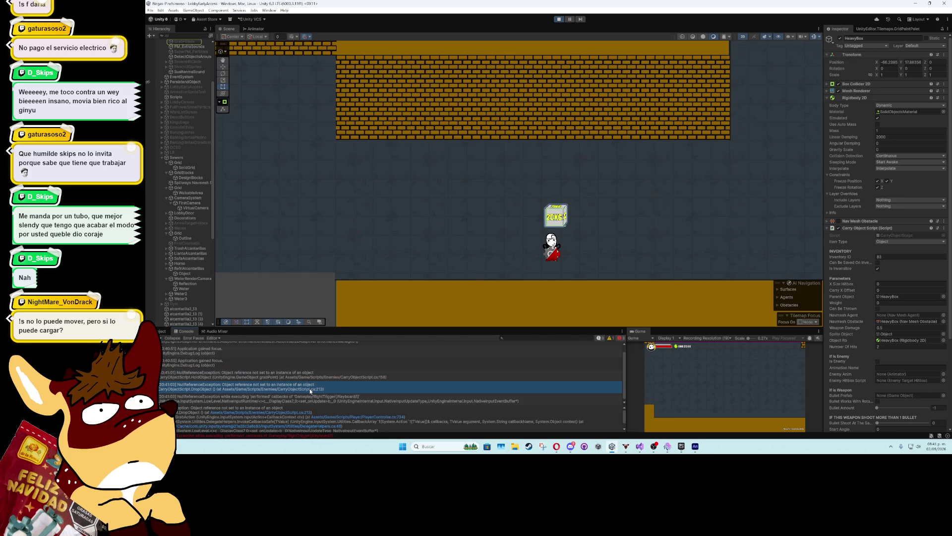
pyautogui.click(304, 415)
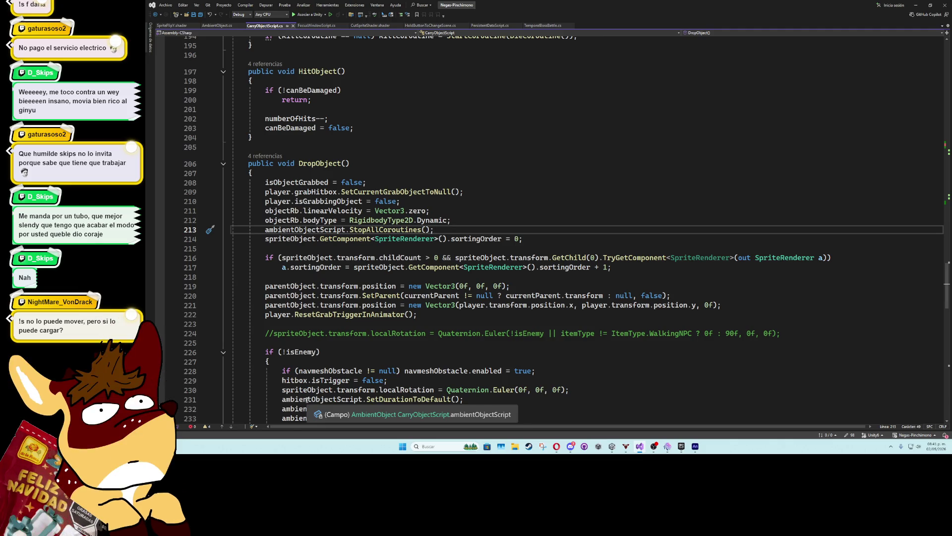
pyautogui.click(916, 5)
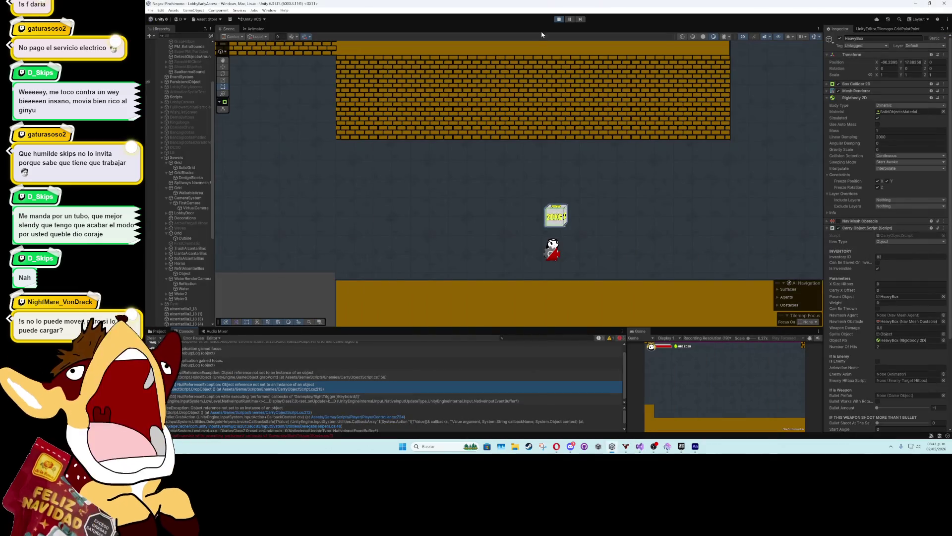
# Stop play mode and inspect HeavyBox's Hitbox collider and Ambient Object settings
pyautogui.click(563, 21)
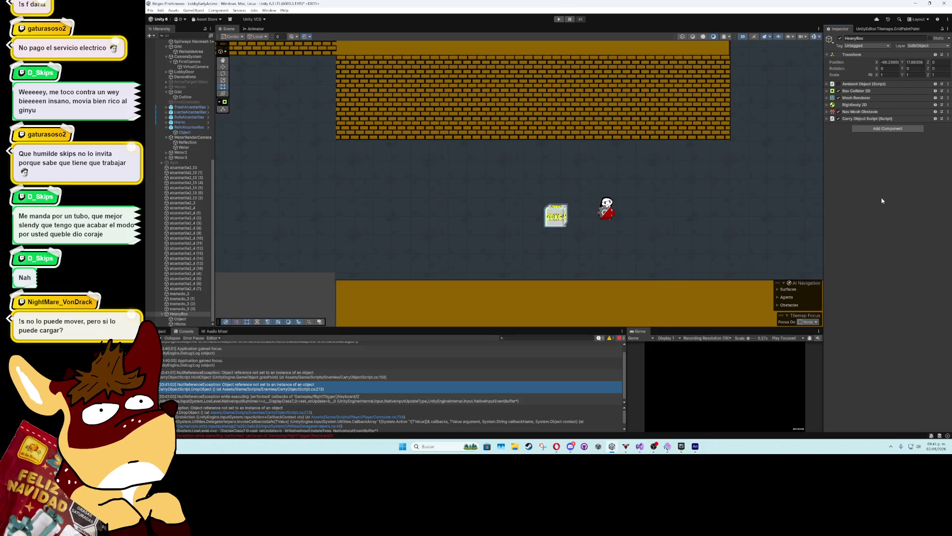
pyautogui.click(191, 324)
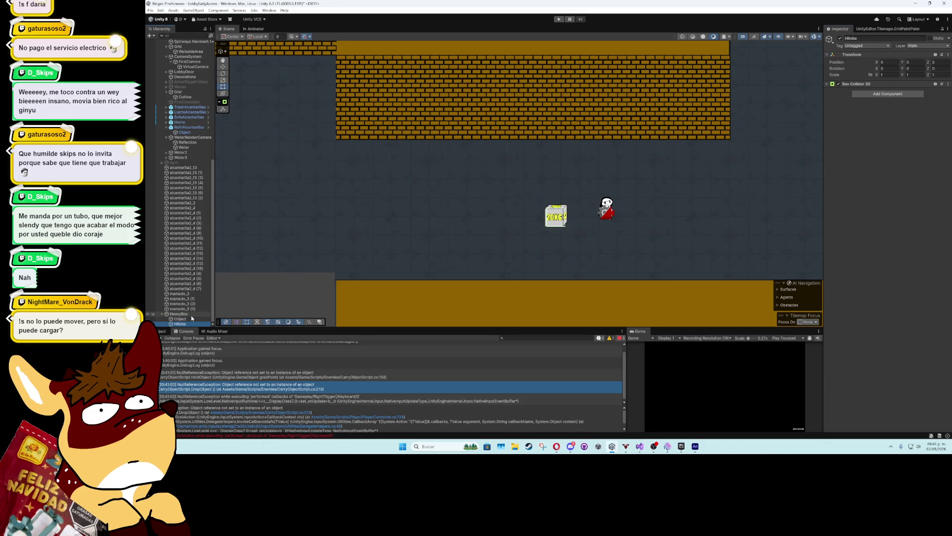
pyautogui.click(191, 315)
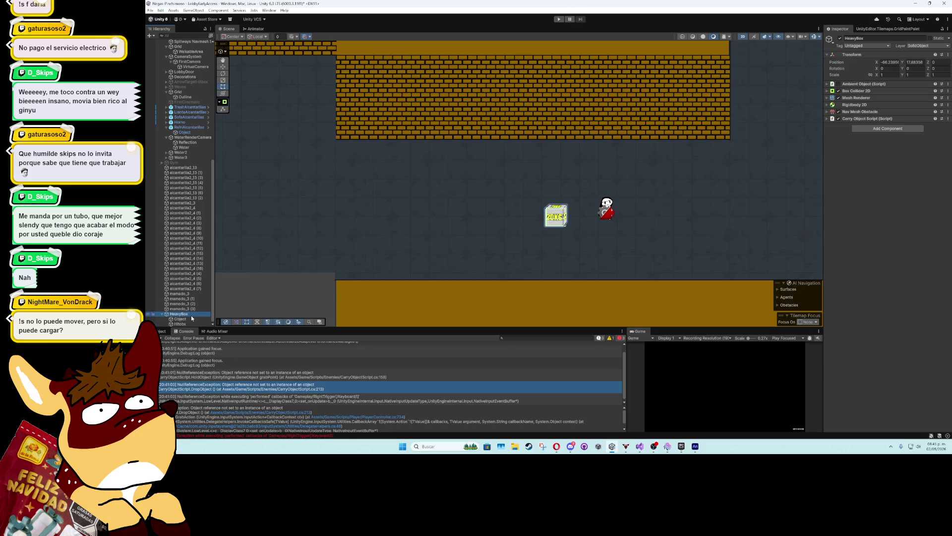
pyautogui.click(828, 85)
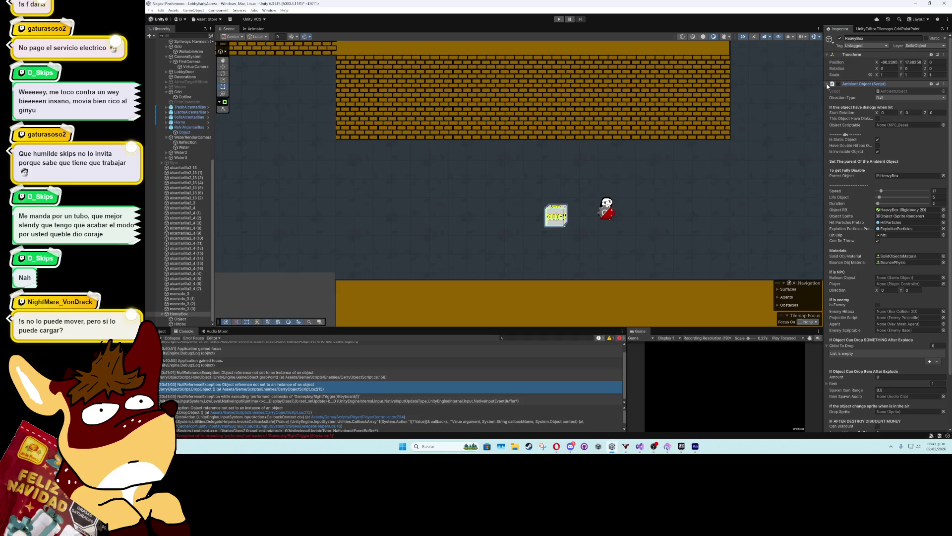
pyautogui.click(828, 85)
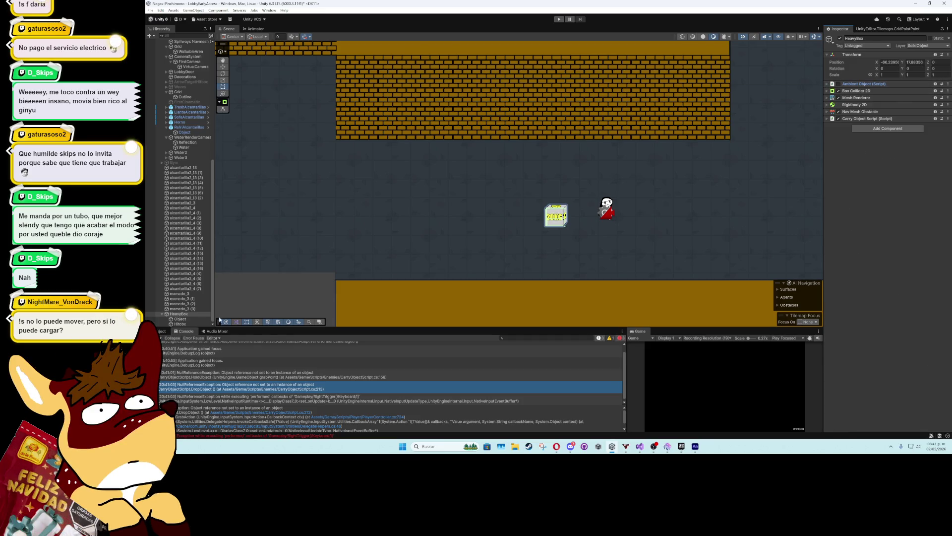
# Recheck the sprite Object and Hitbox, then show HeavyBox's Carry Object Script with Weight 20
pyautogui.click(195, 319)
pyautogui.click(196, 324)
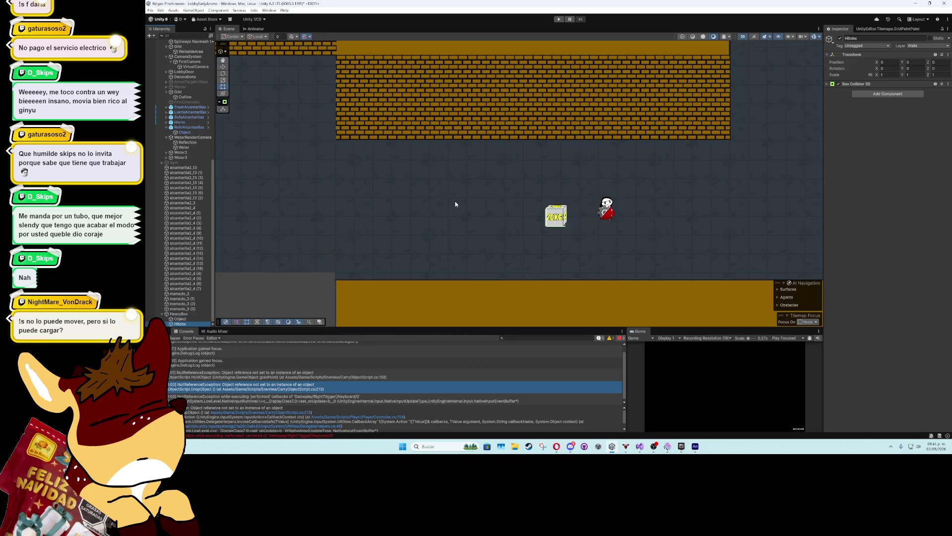
pyautogui.click(556, 216)
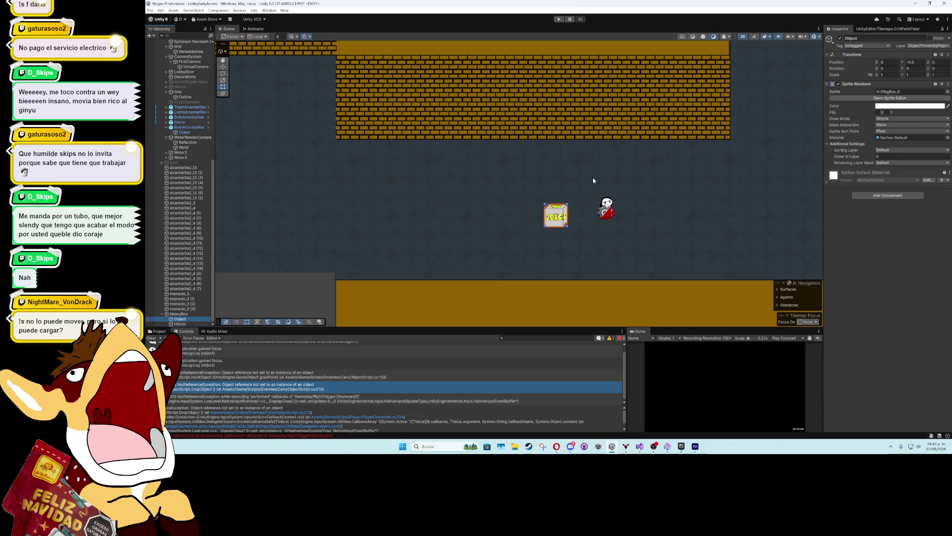
pyautogui.click(555, 215)
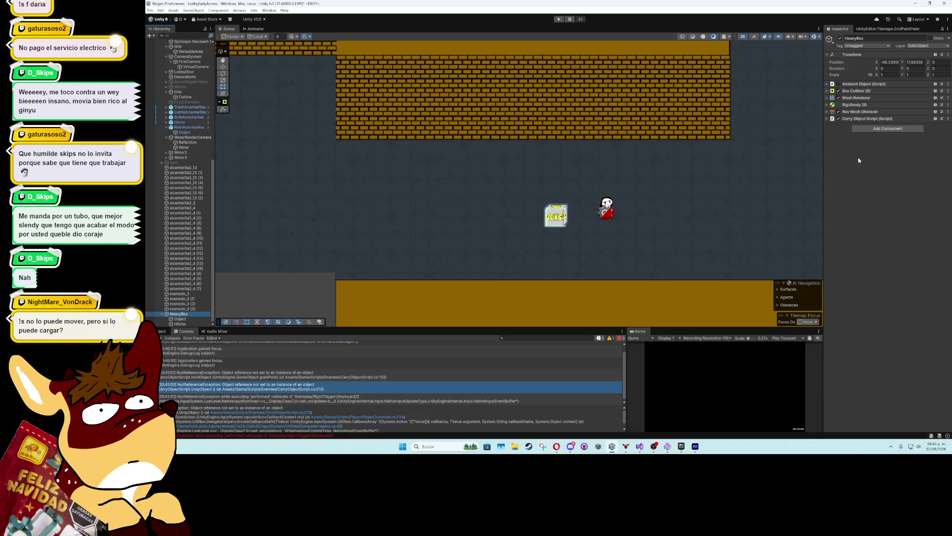
pyautogui.click(827, 119)
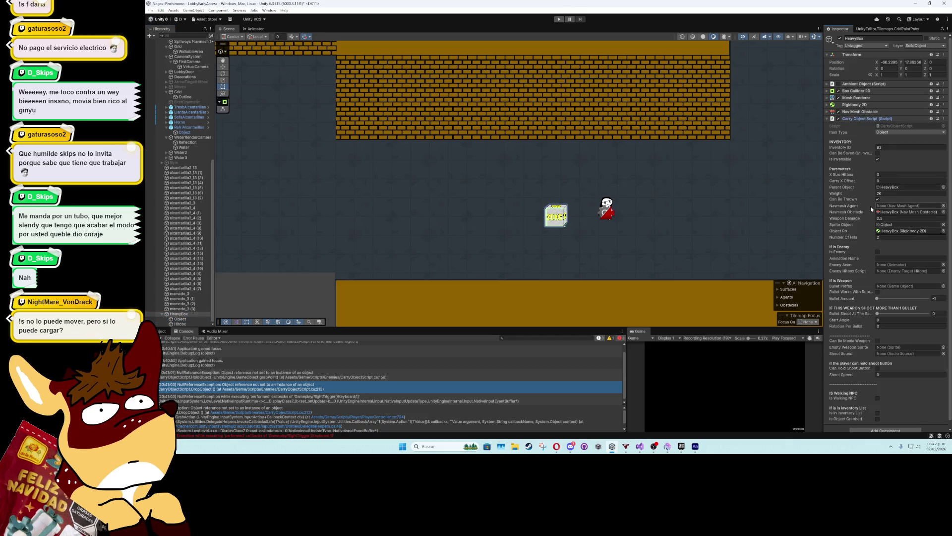
# Set HeavyBox's carry Weight to 0 and begin editing its Rigidbody 2D Mass
pyautogui.click(885, 194)
pyautogui.write('0')
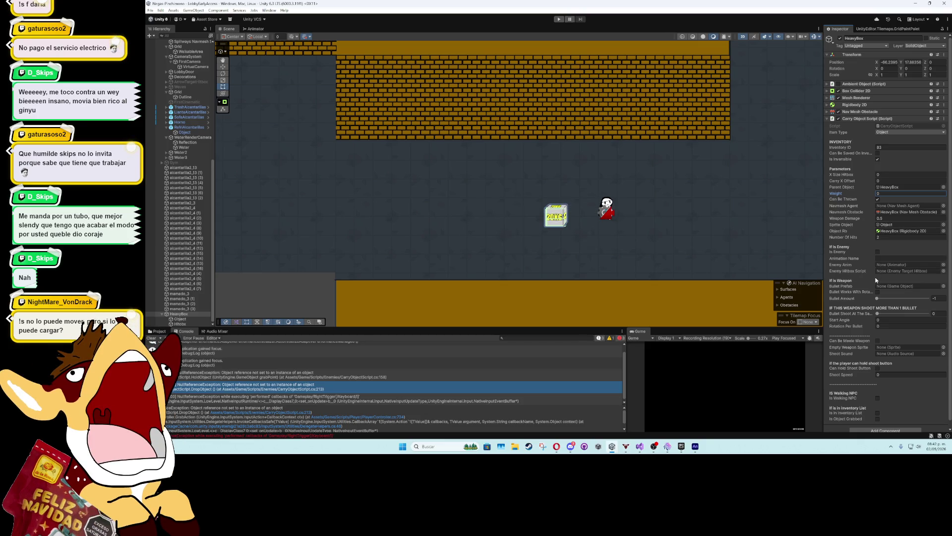
pyautogui.click(855, 105)
pyautogui.click(908, 138)
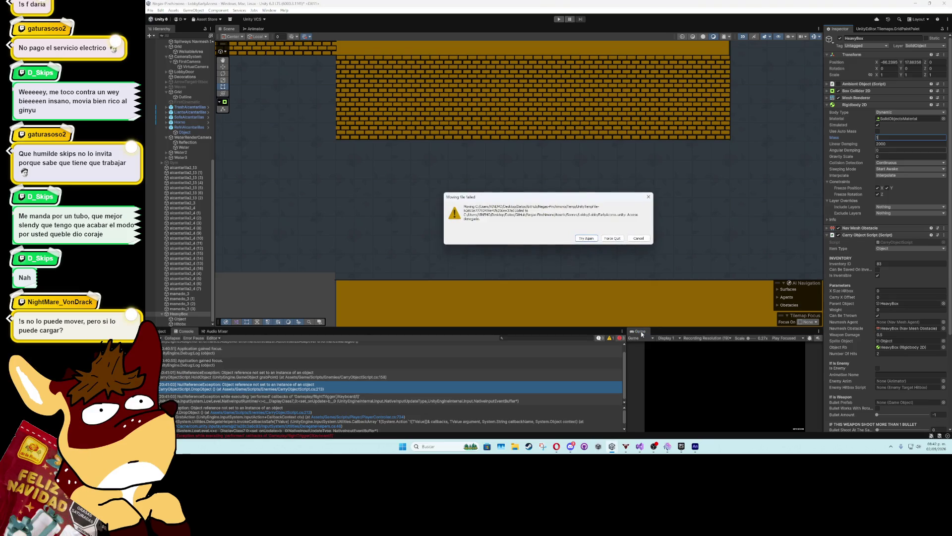
# Clear the 'Moving file failed' error by retrying the file move until it succeeds
pyautogui.click(588, 238)
pyautogui.click(590, 238)
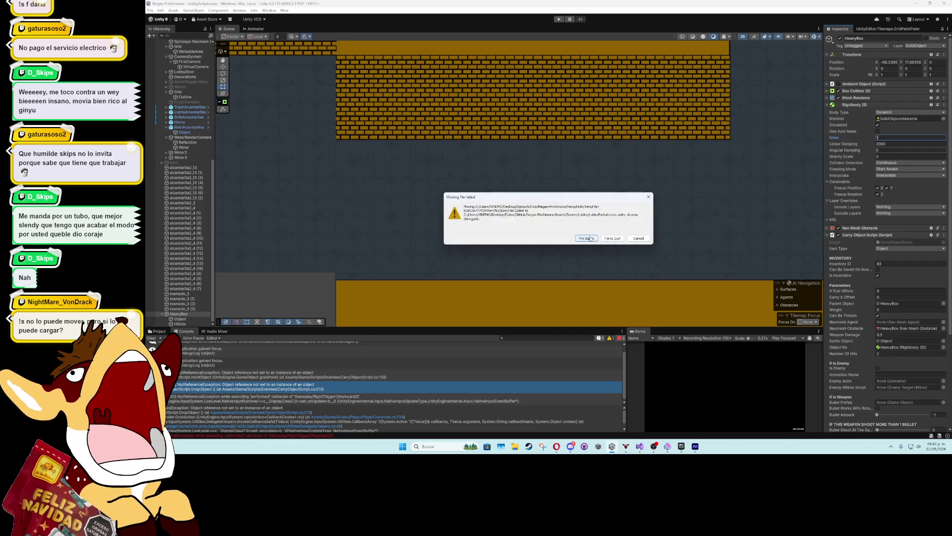
pyautogui.click(591, 238)
pyautogui.click(591, 238)
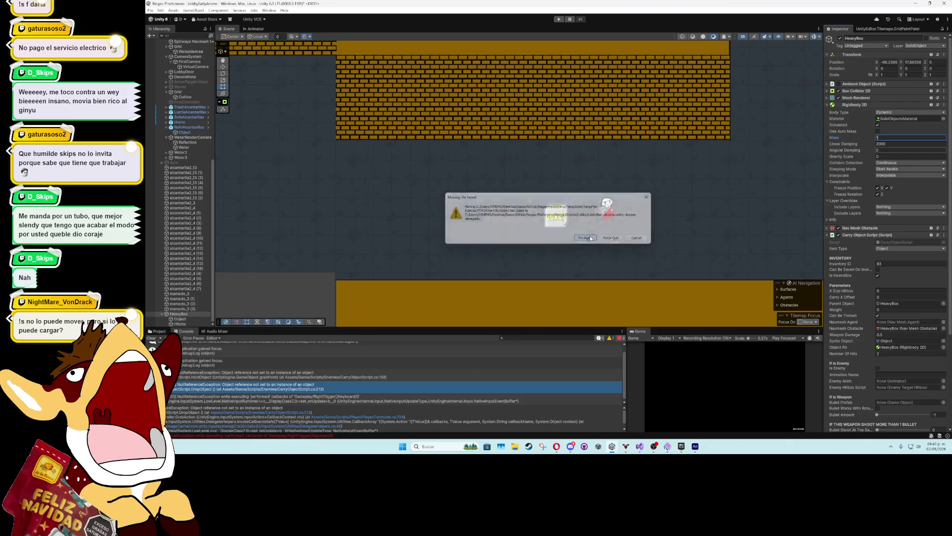
pyautogui.click(591, 238)
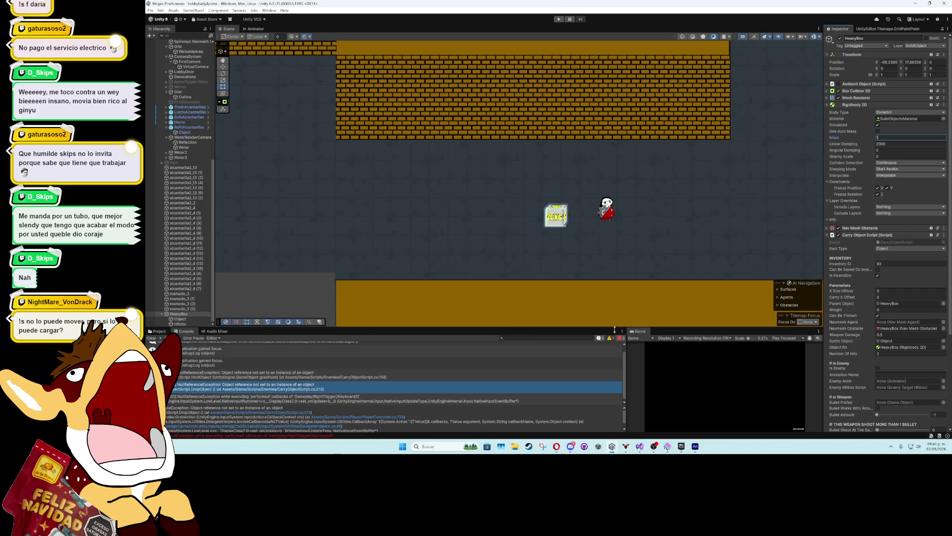
# Start a play test and walk the character left and right around the 20KG box
pyautogui.hotkey('ctrl', 'p')
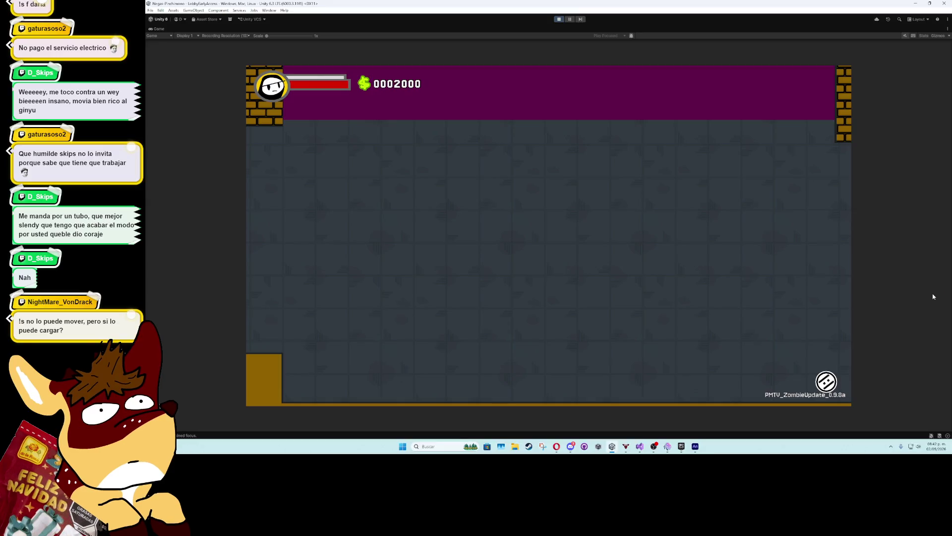
pyautogui.hotkey('shift', 'space')
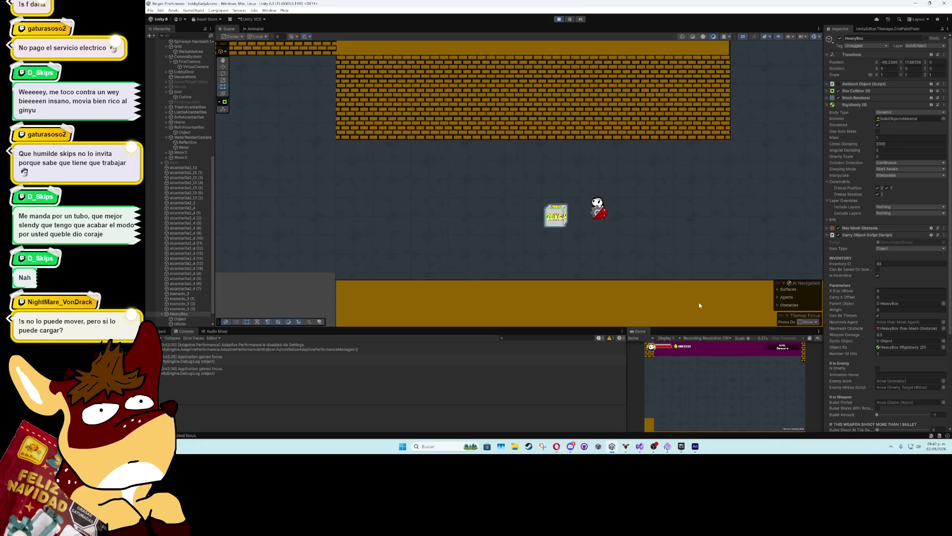
pyautogui.press('a')
pyautogui.press('d')
pyautogui.press('d')
# Walk the character around the box and stop right beside it
pyautogui.press('a')
pyautogui.press('s')
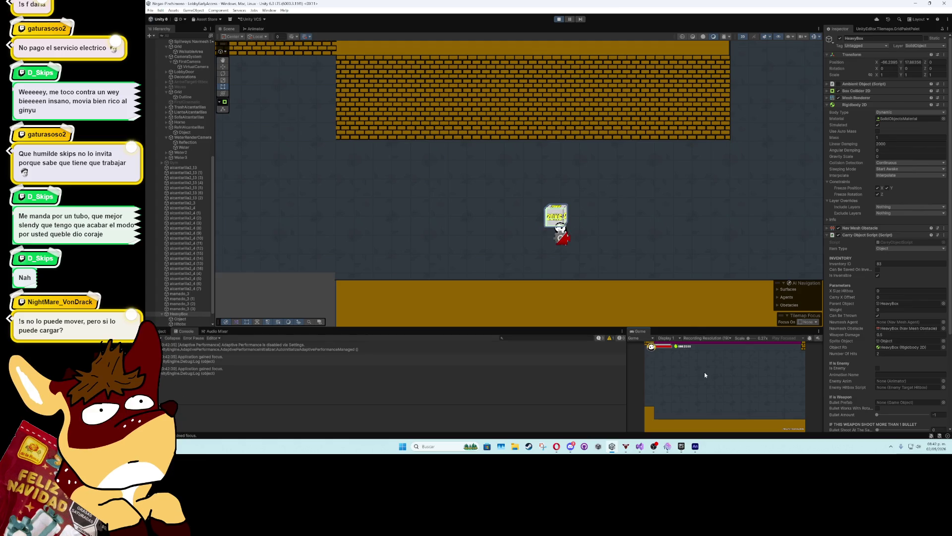
pyautogui.press('w')
pyautogui.press('a')
pyautogui.press('d')
pyautogui.press('a')
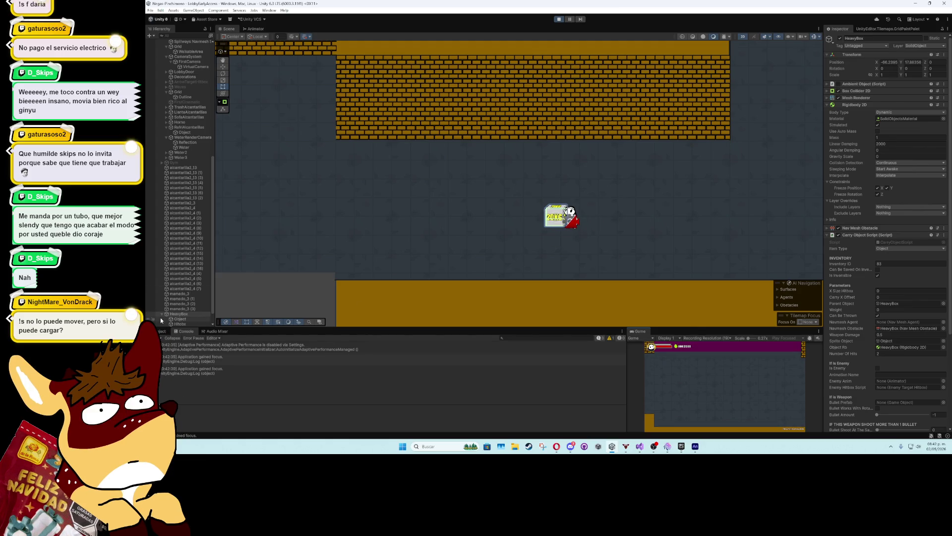
# Inspect the Hitbox collider and sprite Object, then set HeavyBox's Rigidbody 2D Mass to 10
pyautogui.click(178, 324)
pyautogui.click(827, 84)
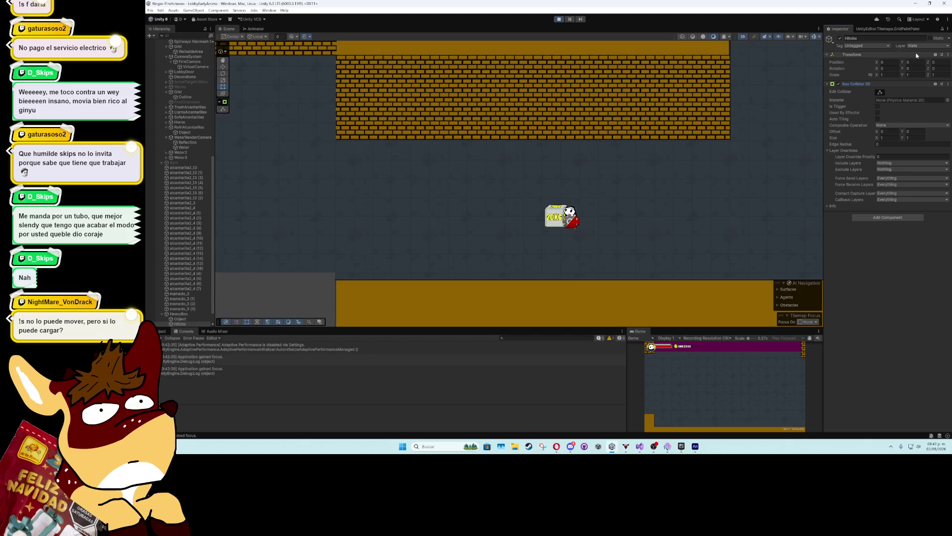
pyautogui.click(171, 319)
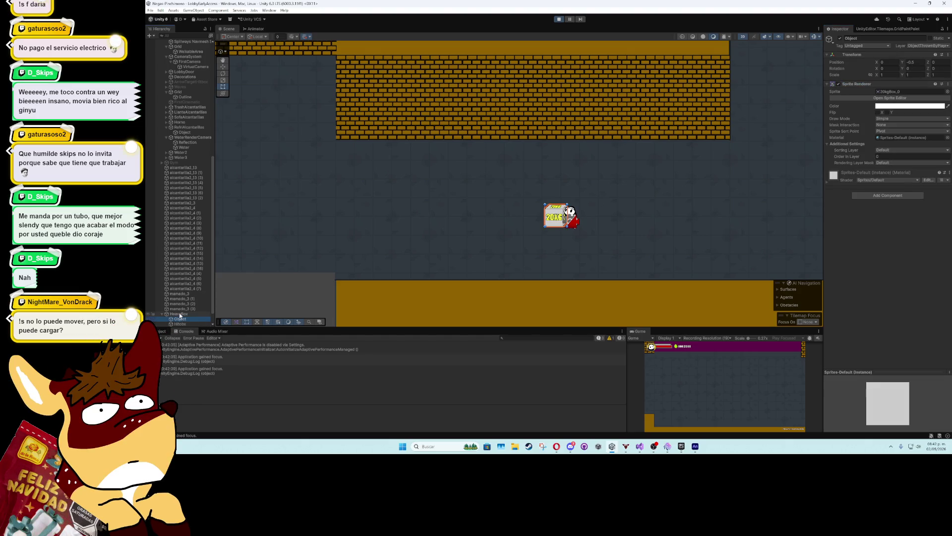
pyautogui.click(179, 314)
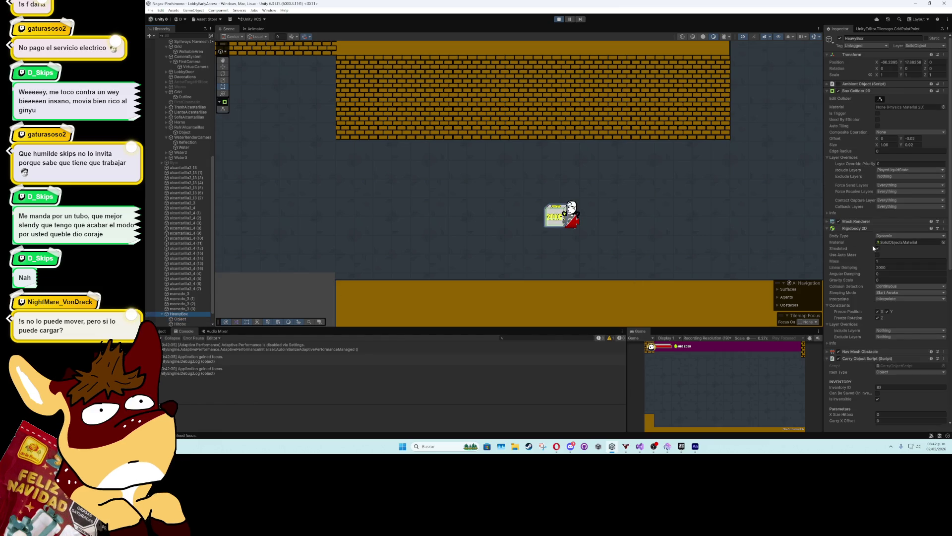
pyautogui.click(888, 261)
pyautogui.write('10')
pyautogui.click(723, 377)
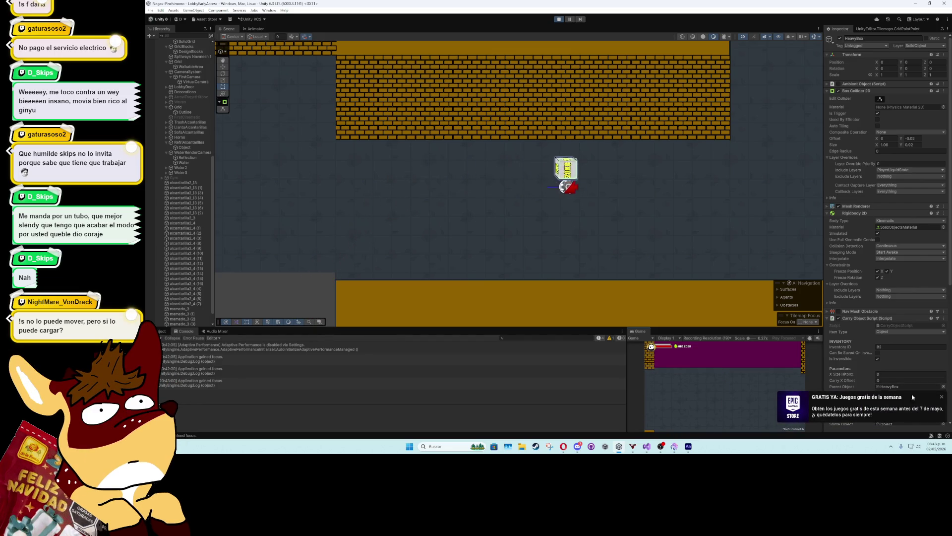
# Dismiss the Epic Games notification, look through the HeavyBox Inspector, and stop the game
pyautogui.click(942, 397)
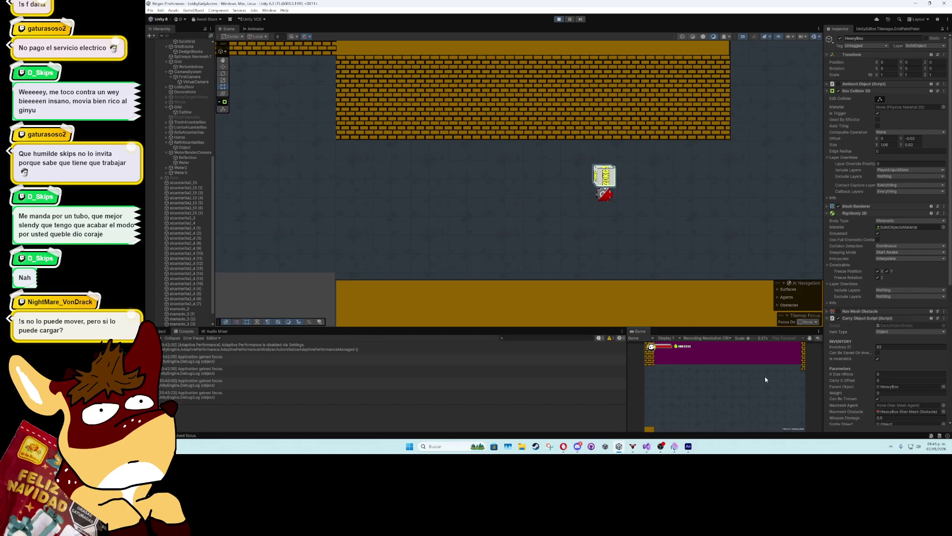
pyautogui.scroll(-3, 840, 361)
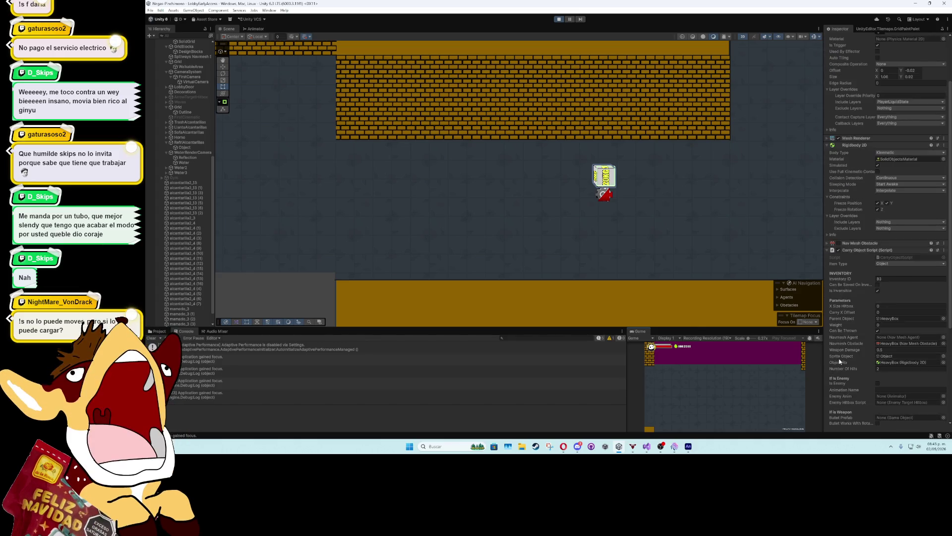
pyautogui.scroll(-3, 840, 361)
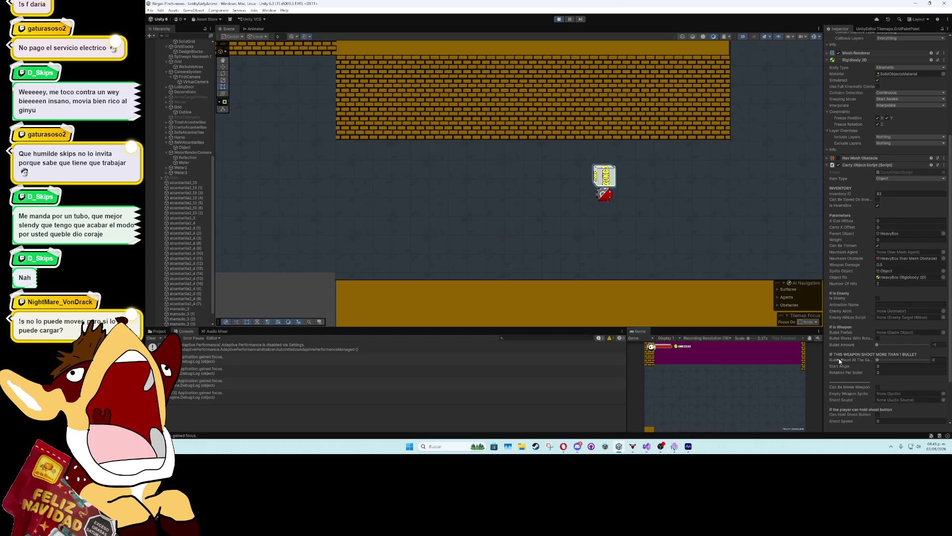
pyautogui.scroll(-3, 840, 361)
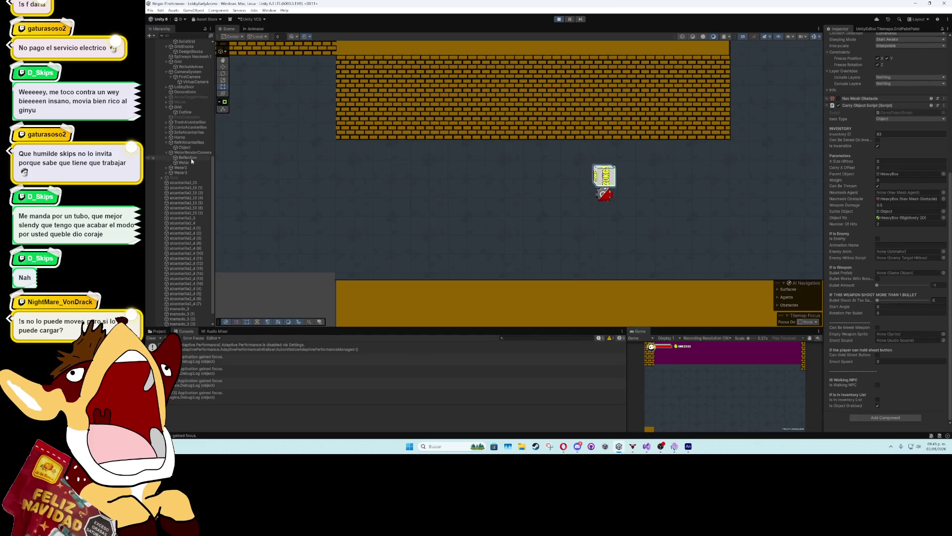
pyautogui.scroll(3, 190, 178)
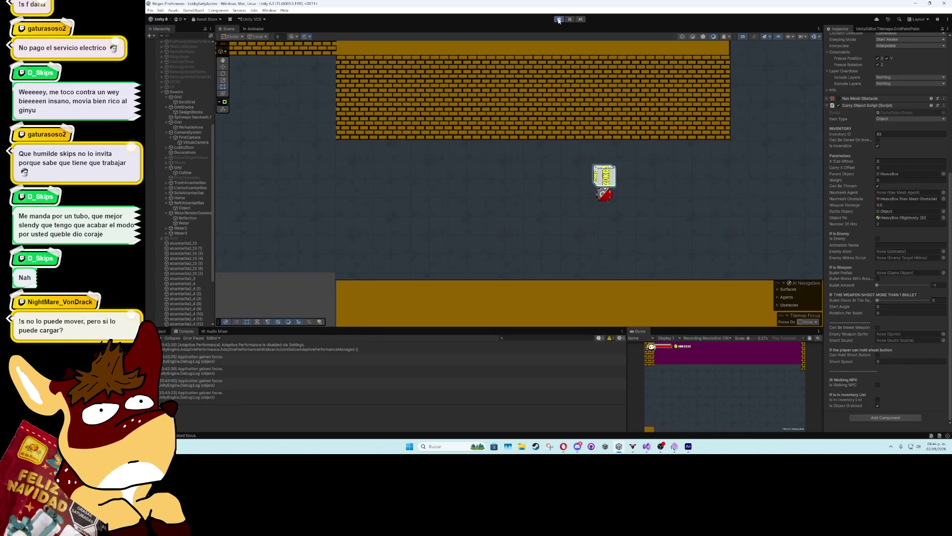
pyautogui.click(559, 20)
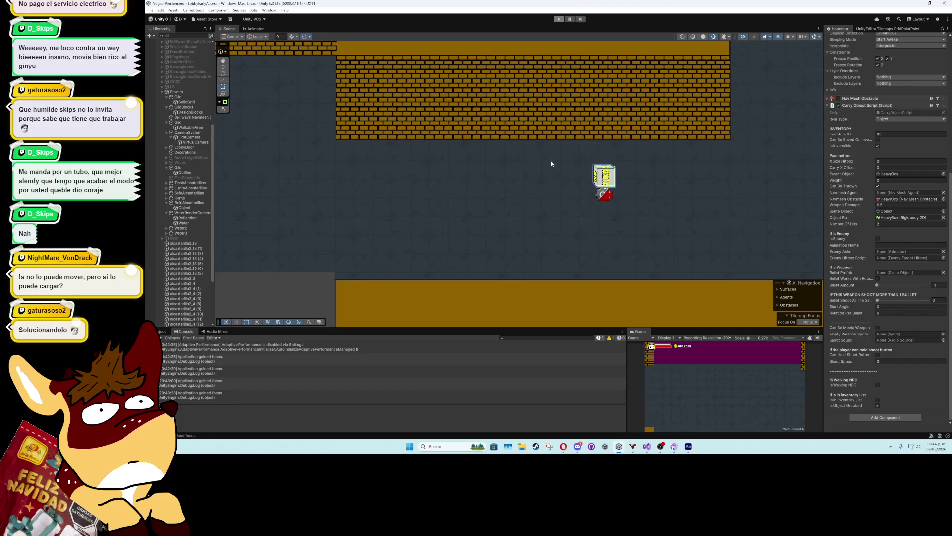
# Briefly show and hide the Ambient Object (Script) settings, then start a new play test
pyautogui.scroll(4, 586, 218)
pyautogui.scroll(1, 550, 191)
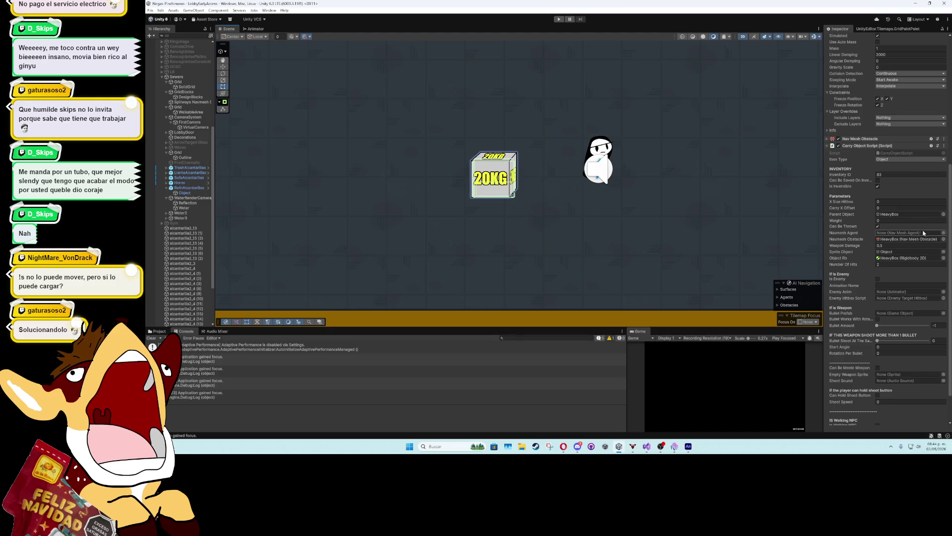
pyautogui.scroll(10, 927, 228)
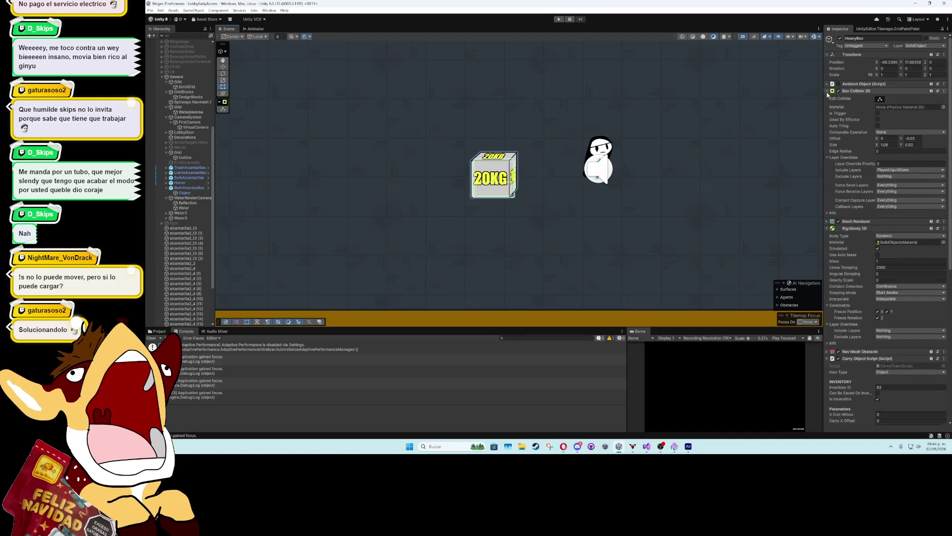
pyautogui.click(827, 84)
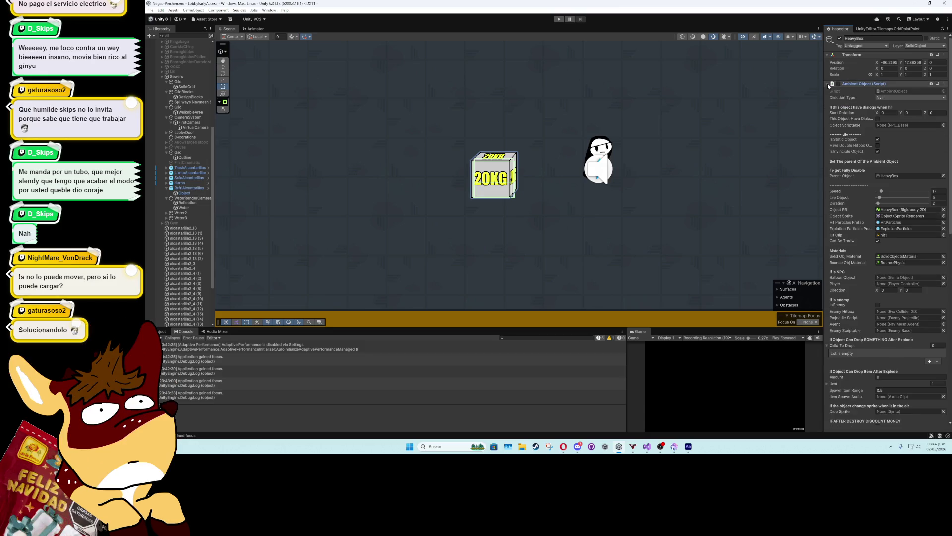
pyautogui.click(827, 83)
pyautogui.click(560, 19)
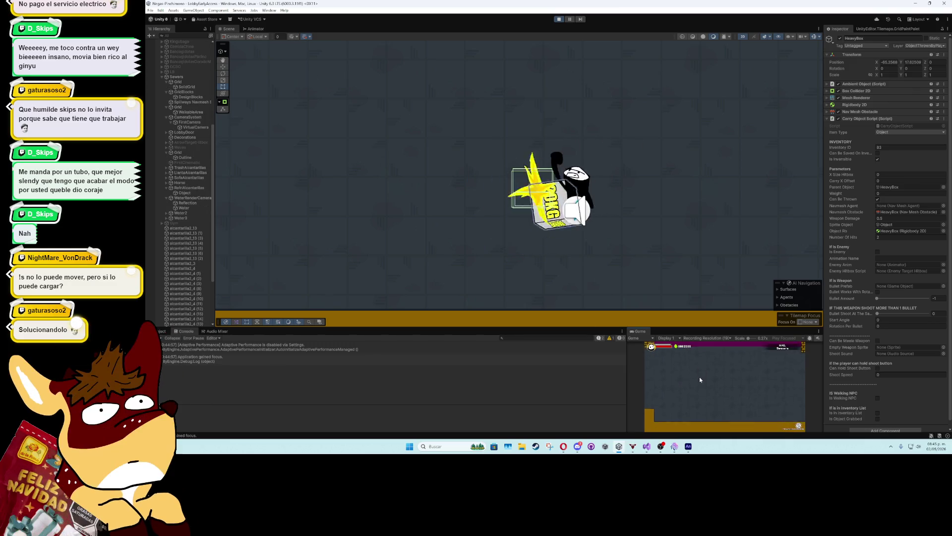
# Stop the game and toggle the crate's Can Be Throw option off and back on
pyautogui.click(827, 84)
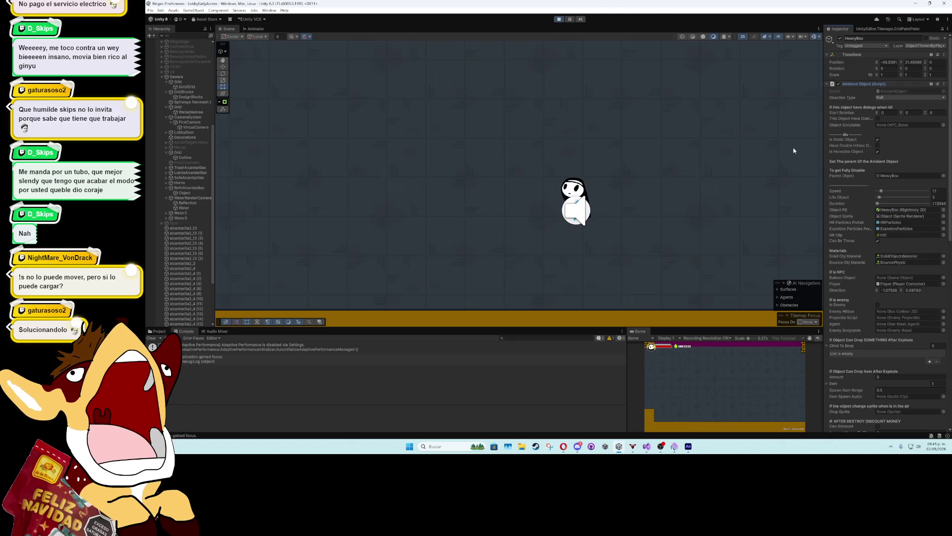
pyautogui.scroll(-8, 785, 170)
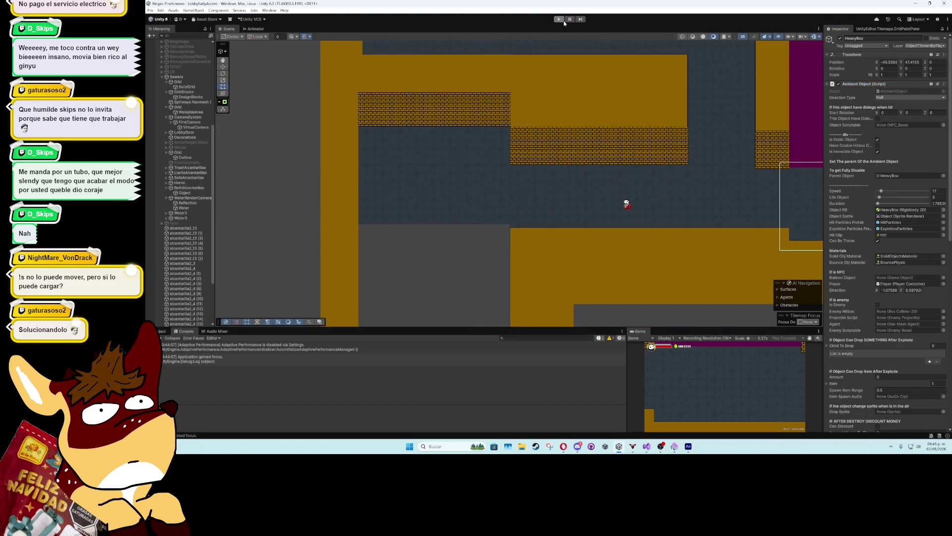
pyautogui.click(562, 20)
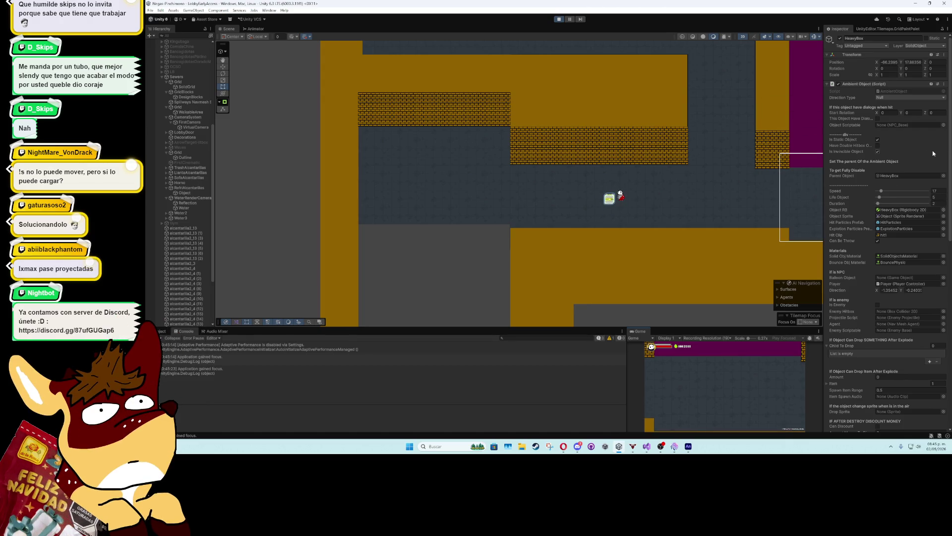
pyautogui.scroll(-2, 932, 152)
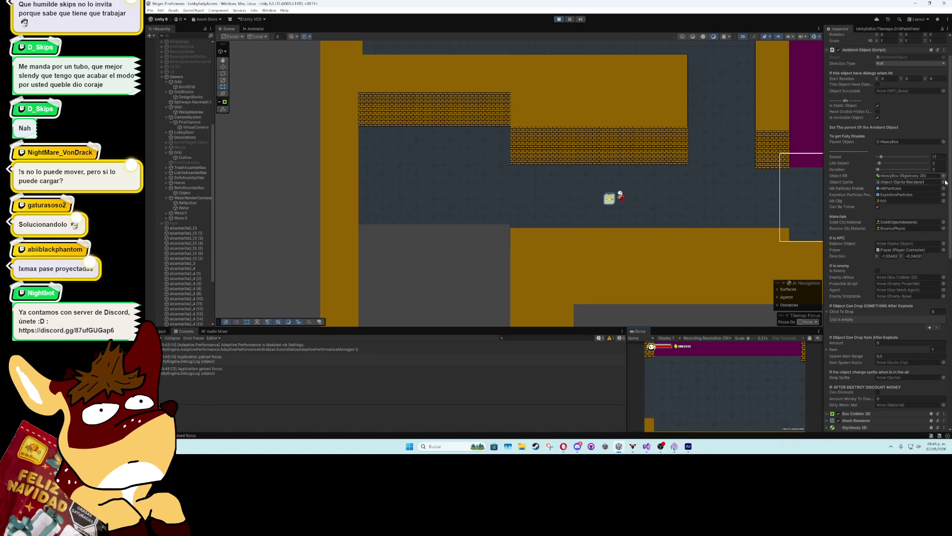
pyautogui.click(878, 207)
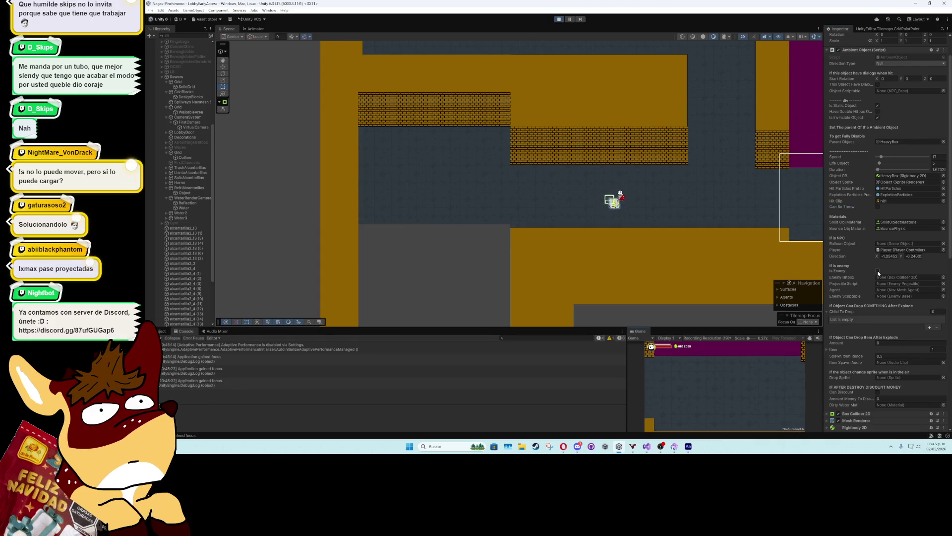
pyautogui.click(878, 207)
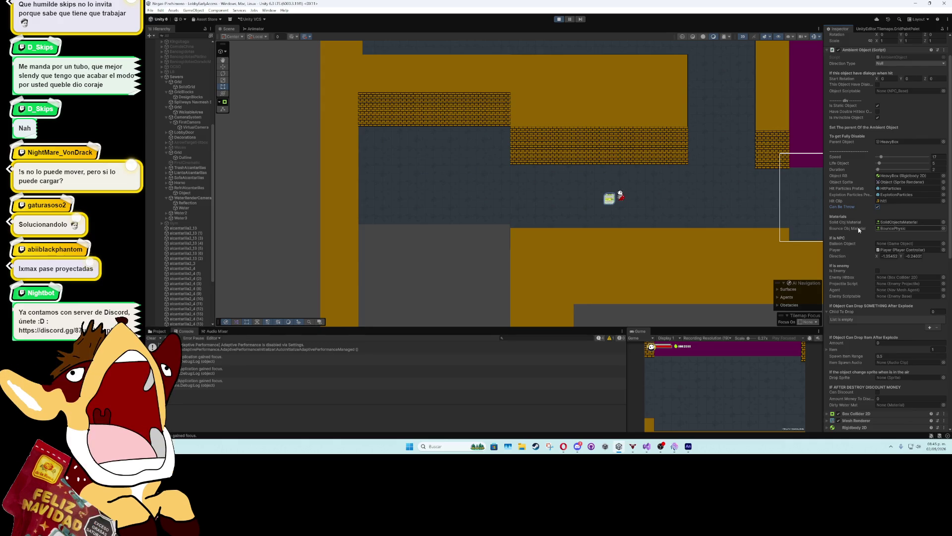
# Disable the Ambient Object script and expand Carry Object Script, showing Weight 0 and 2 hits
pyautogui.scroll(-2, 858, 227)
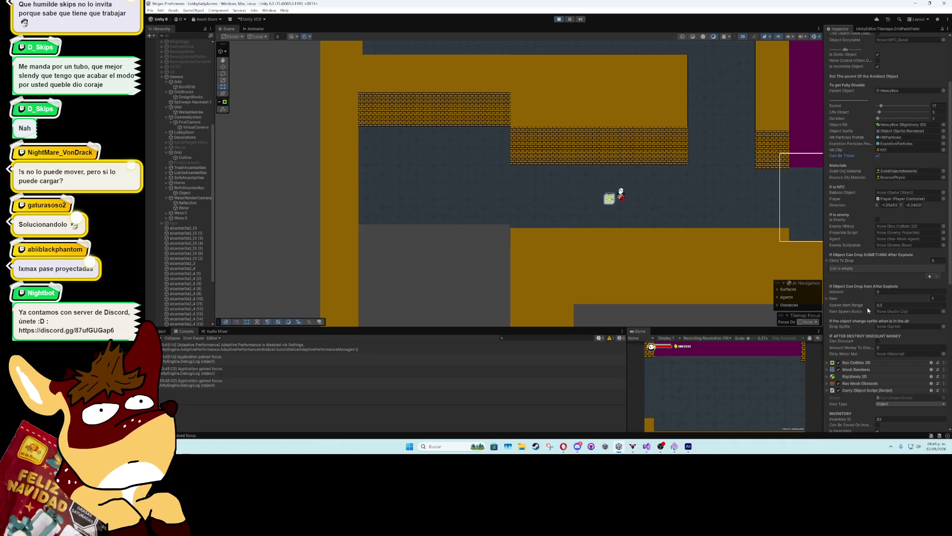
pyautogui.scroll(-1, 868, 312)
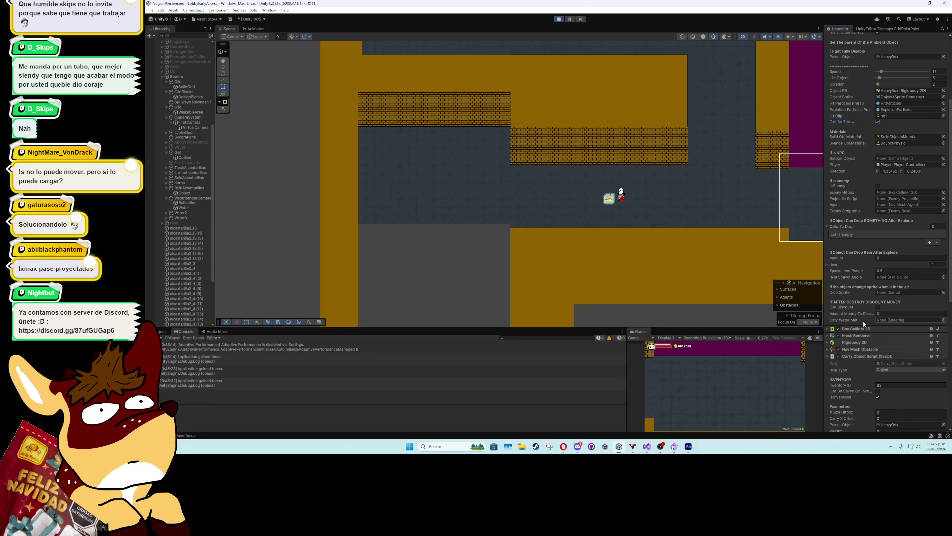
pyautogui.scroll(-2, 861, 317)
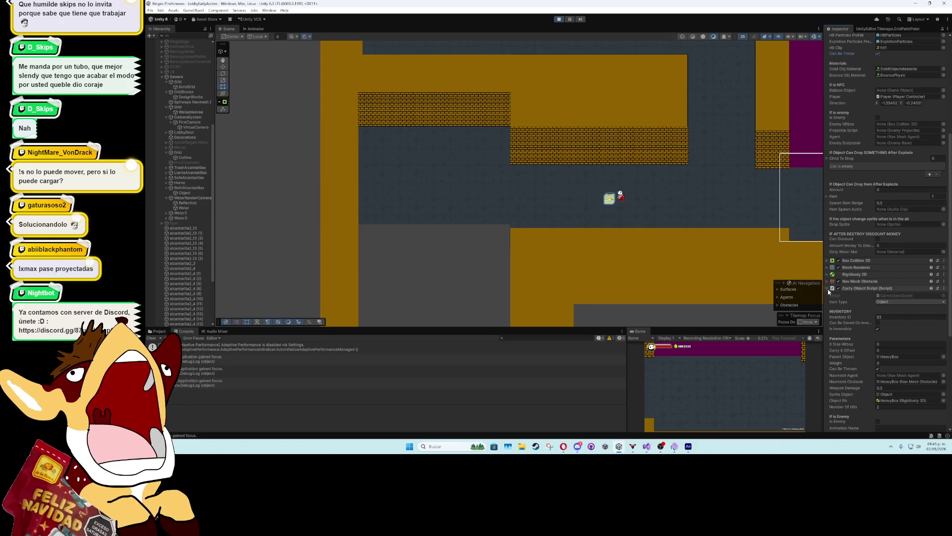
pyautogui.scroll(-1, 838, 298)
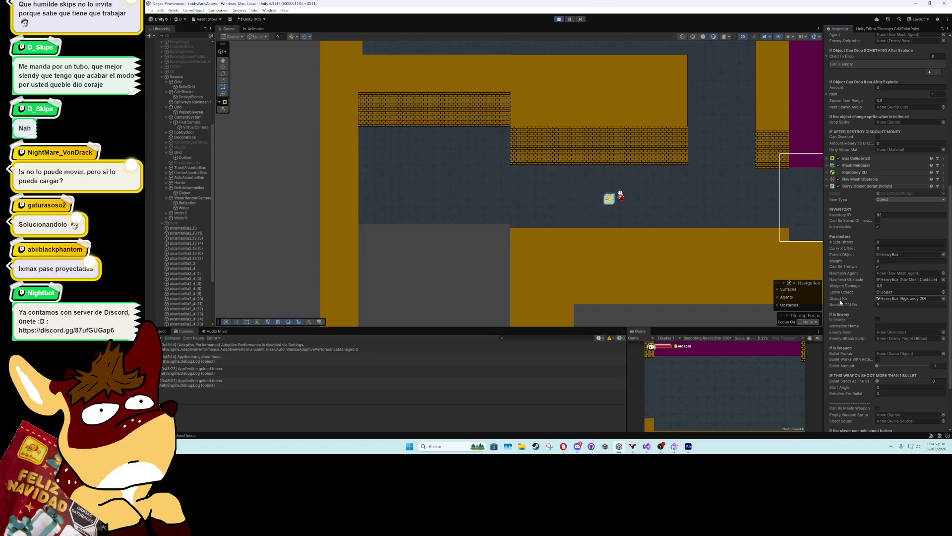
pyautogui.scroll(10, 831, 277)
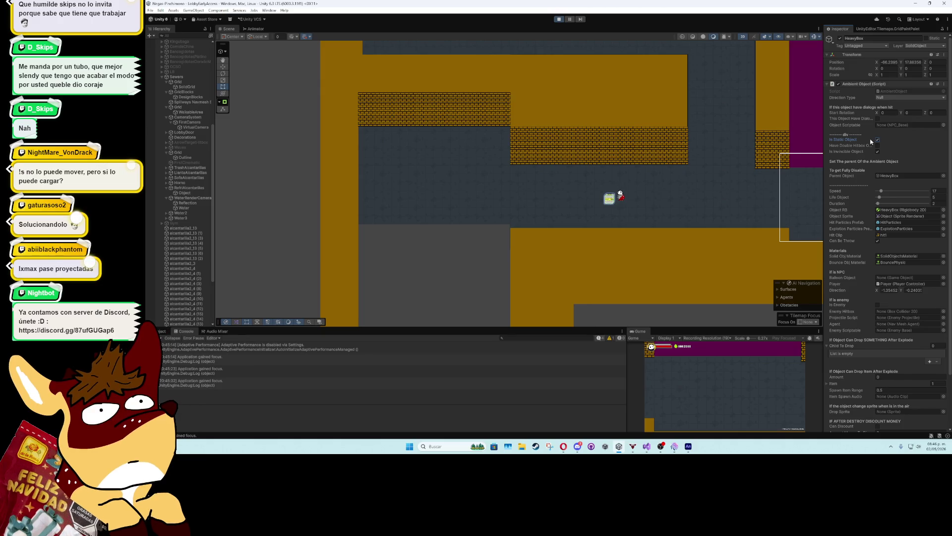
pyautogui.click(838, 84)
pyautogui.click(829, 84)
pyautogui.click(827, 118)
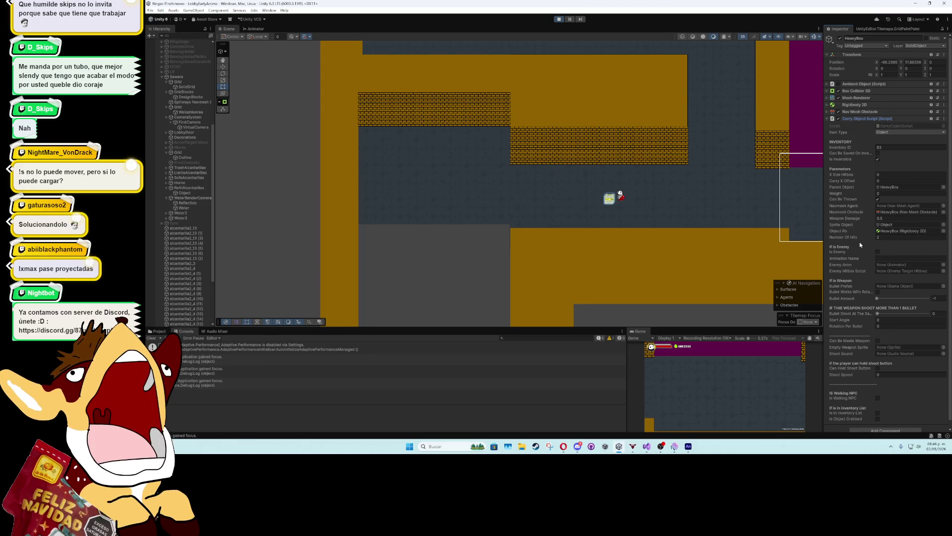
pyautogui.scroll(-1, 860, 245)
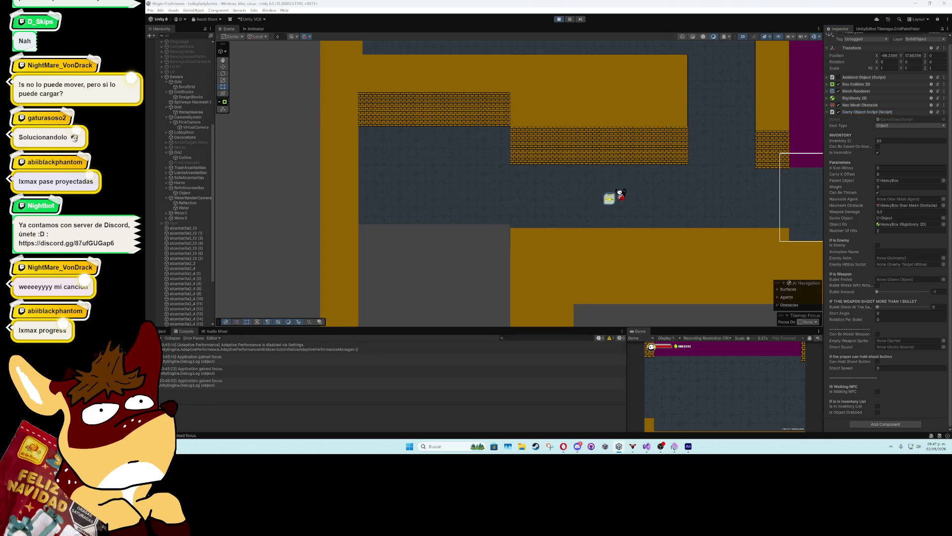
# Switch to Adobe Animate and close the untitled 20KG box document without saving
pyautogui.hotkey('alt', 'Tab')
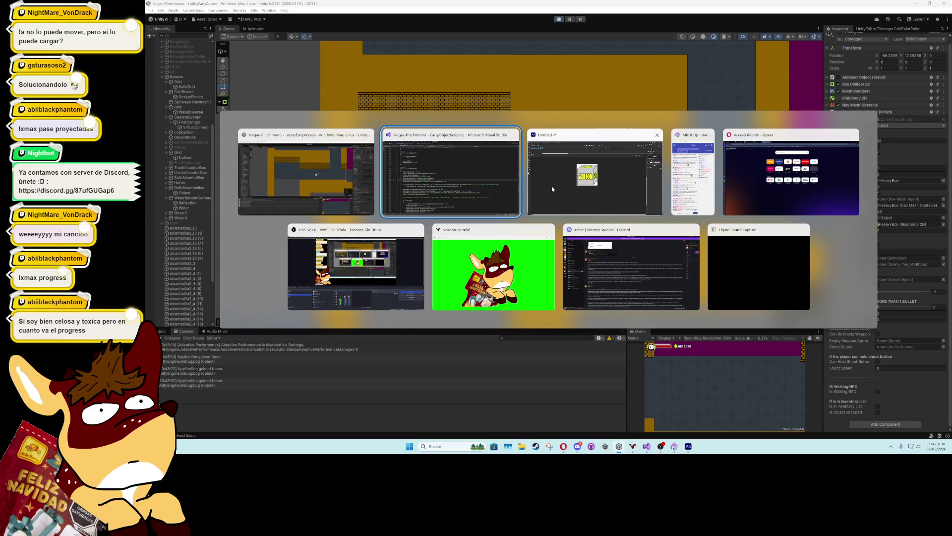
pyautogui.click(565, 177)
pyautogui.click(947, 3)
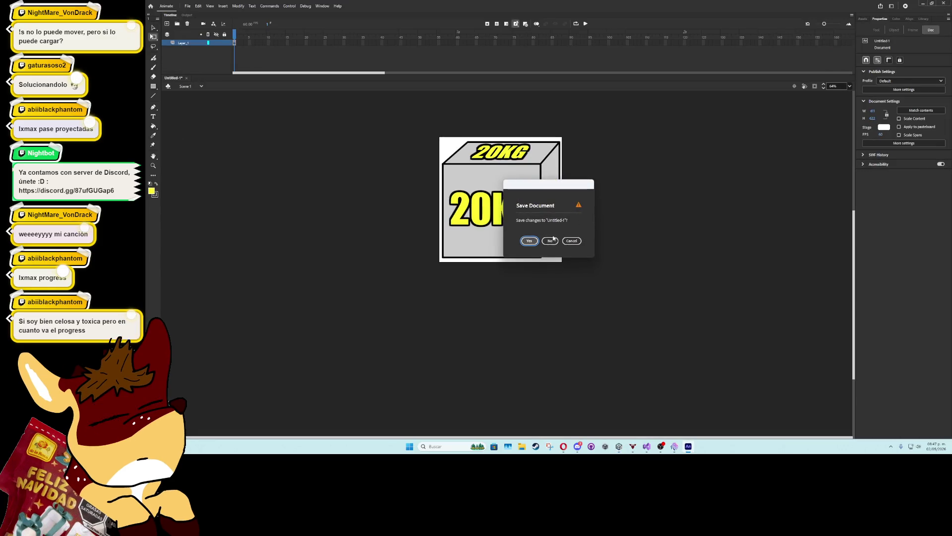
pyautogui.click(552, 240)
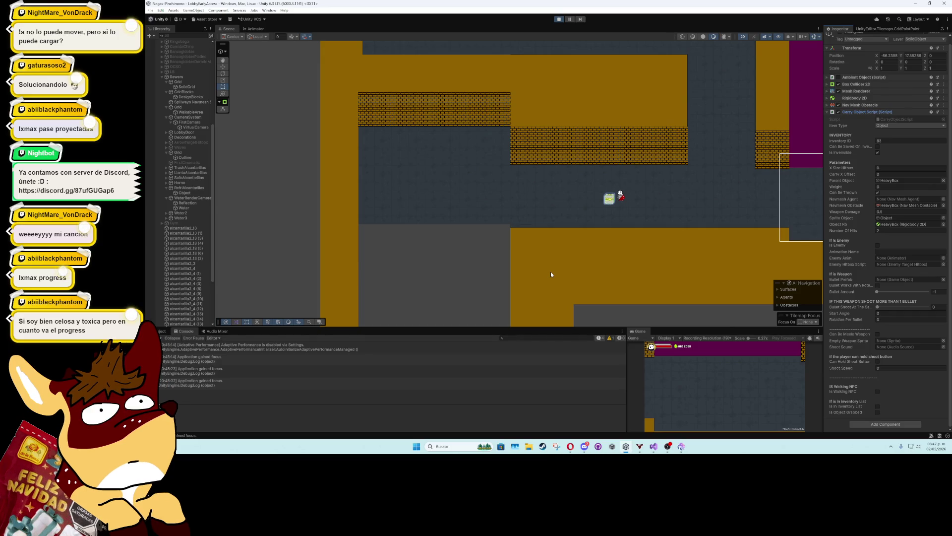
# Launch Epic Games via 'epic' in Windows search and accept the NVIDIA driver warning
pyautogui.press('super')
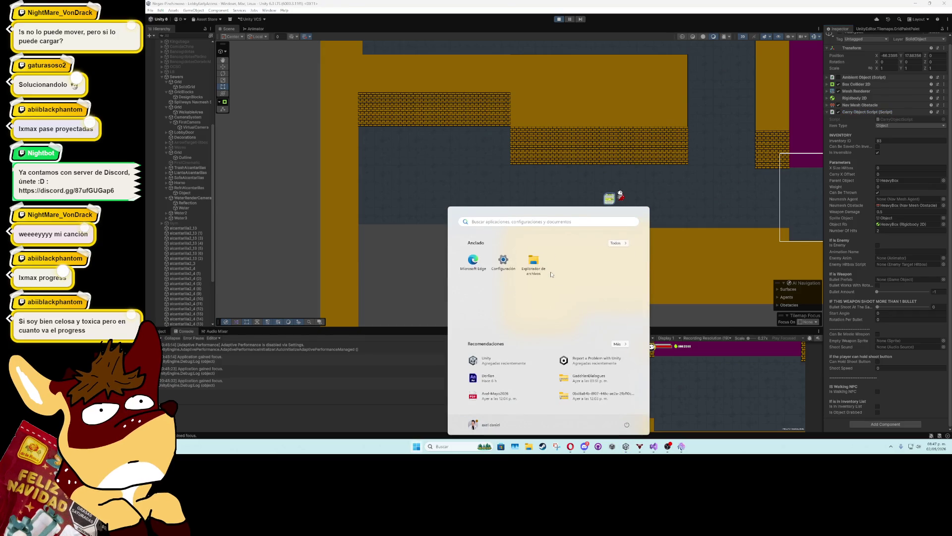
pyautogui.write('epic')
pyautogui.press('Return')
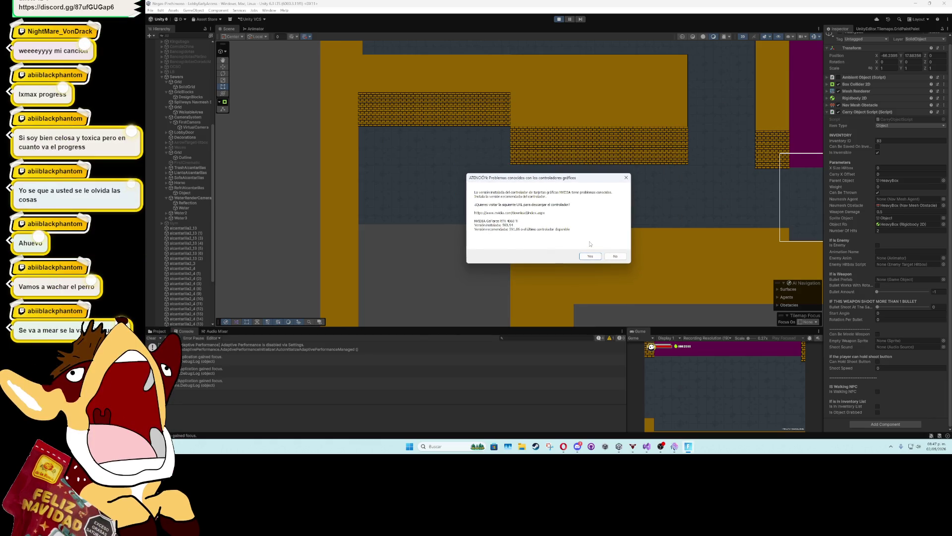
pyautogui.click(590, 260)
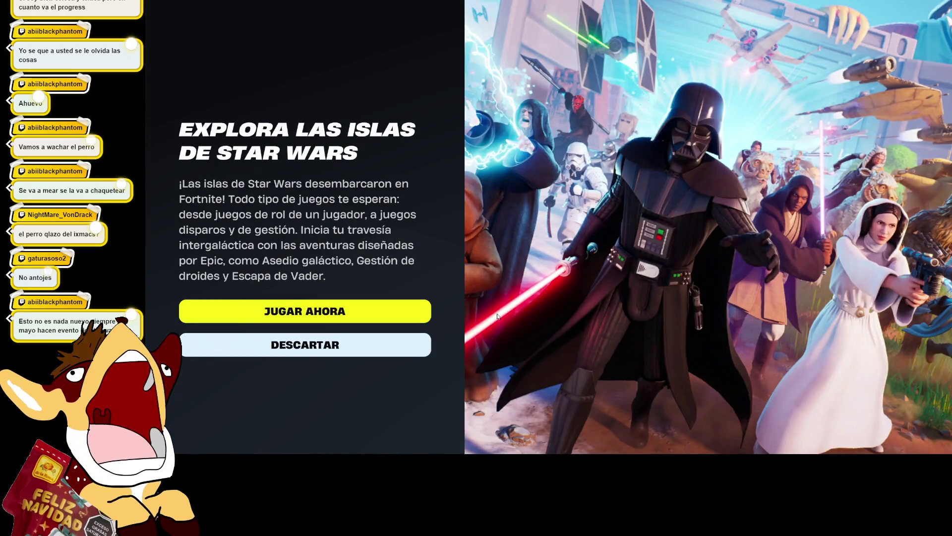
# Dismiss the Star Wars promotion, open the gift, and preview each Street Fighter item
pyautogui.click(278, 346)
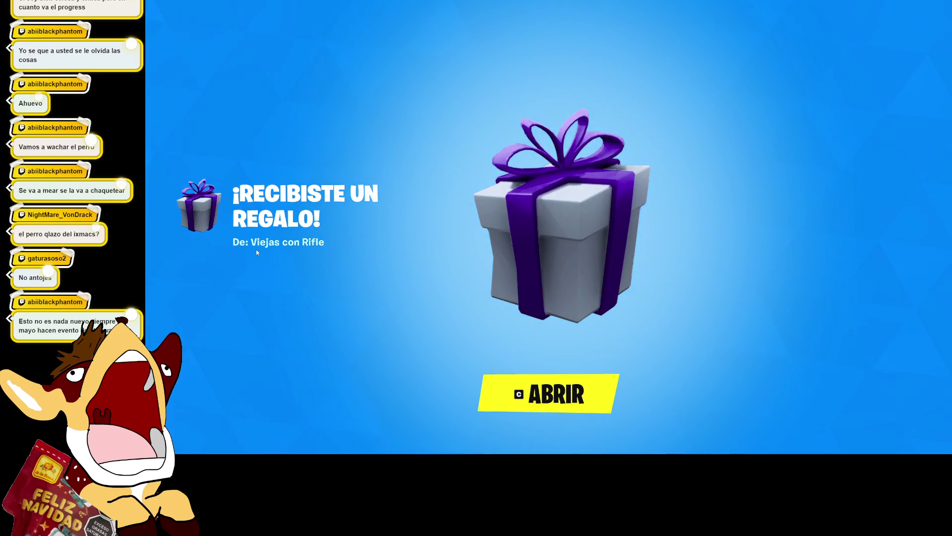
pyautogui.press('c')
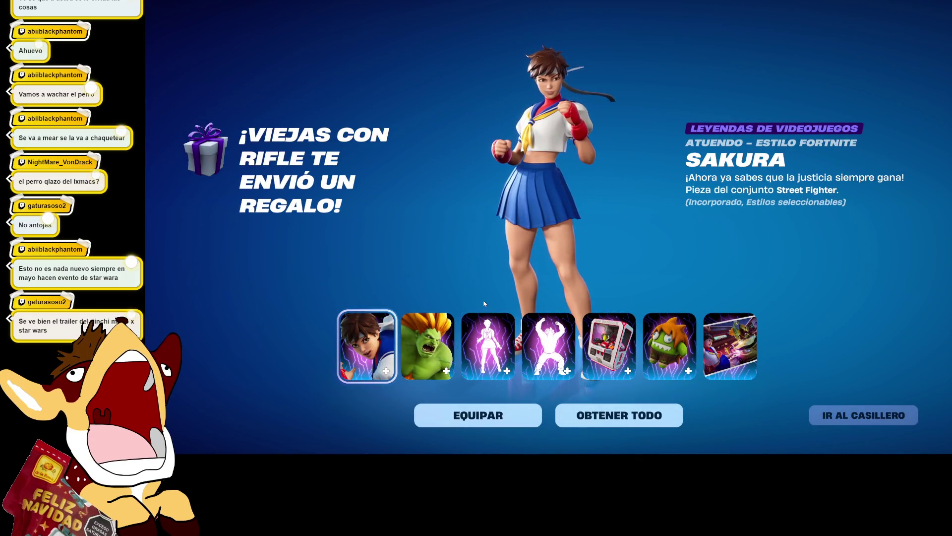
pyautogui.click(452, 322)
pyautogui.click(489, 346)
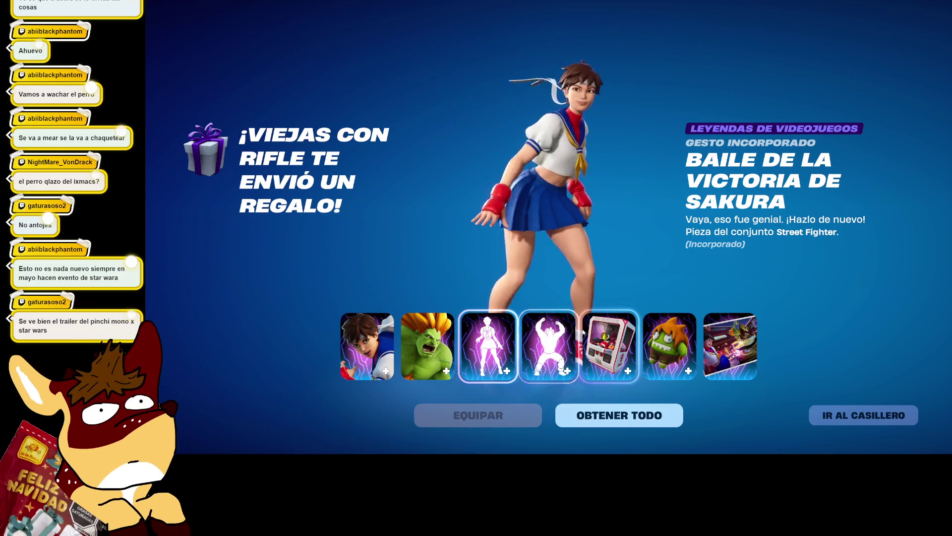
pyautogui.click(554, 338)
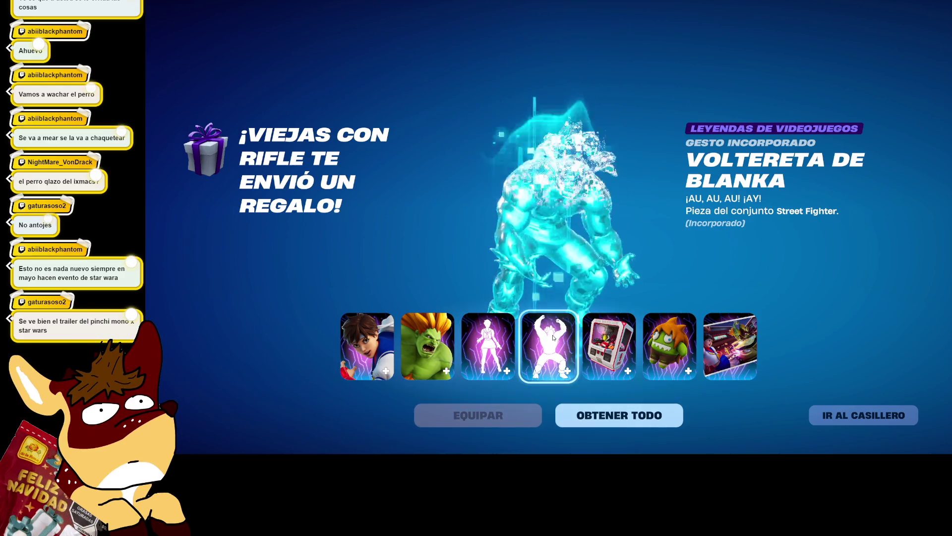
pyautogui.click(609, 342)
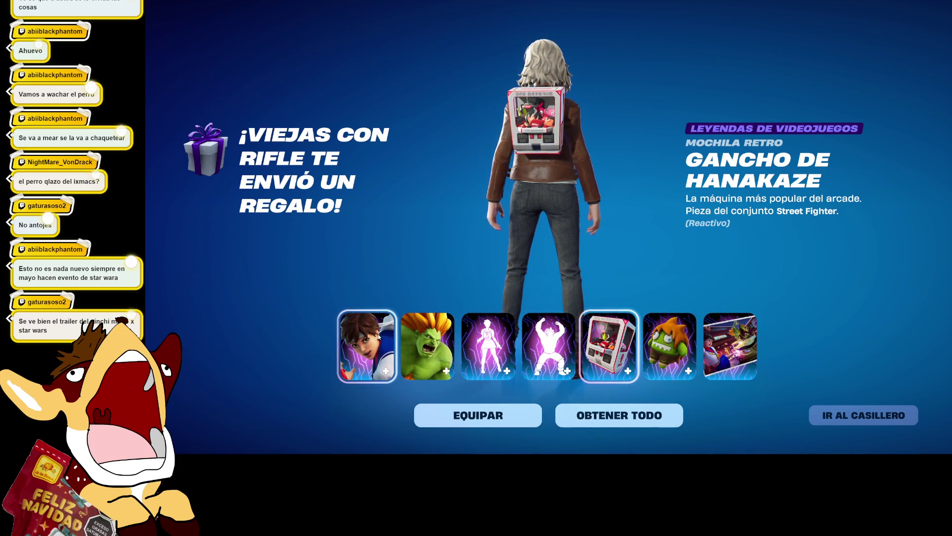
pyautogui.click(695, 335)
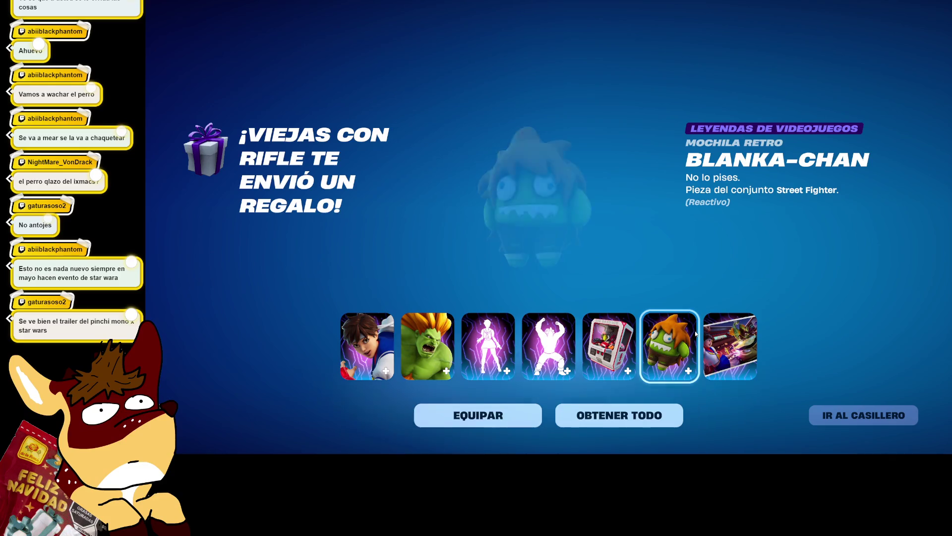
pyautogui.click(730, 330)
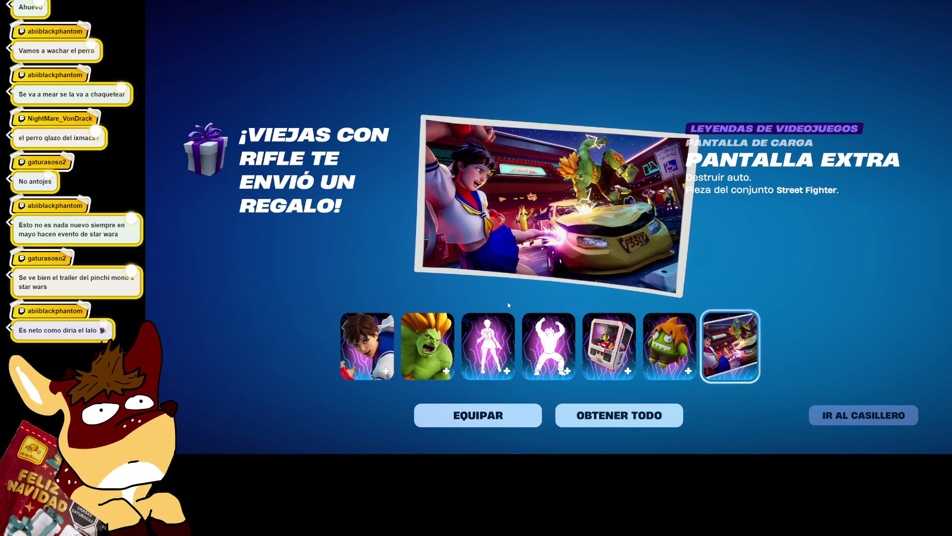
# Equip the Sakura outfit, claim all seven gifted items, and return to the lobby
pyautogui.click(367, 347)
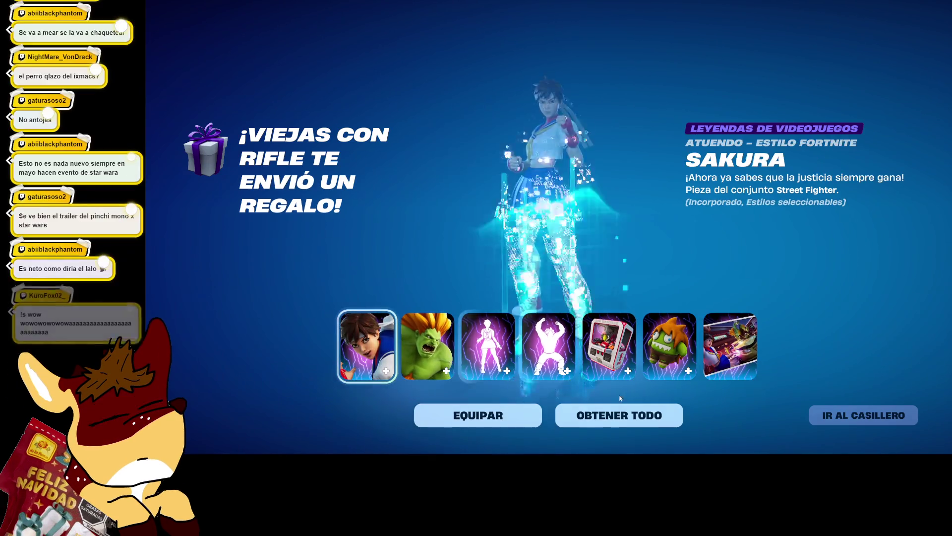
pyautogui.click(519, 422)
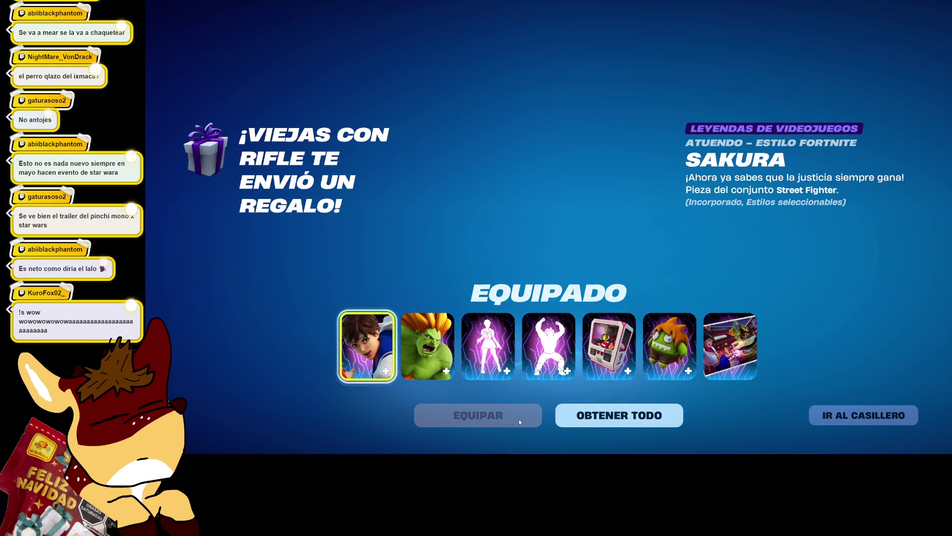
pyautogui.click(606, 422)
pyautogui.press('Escape')
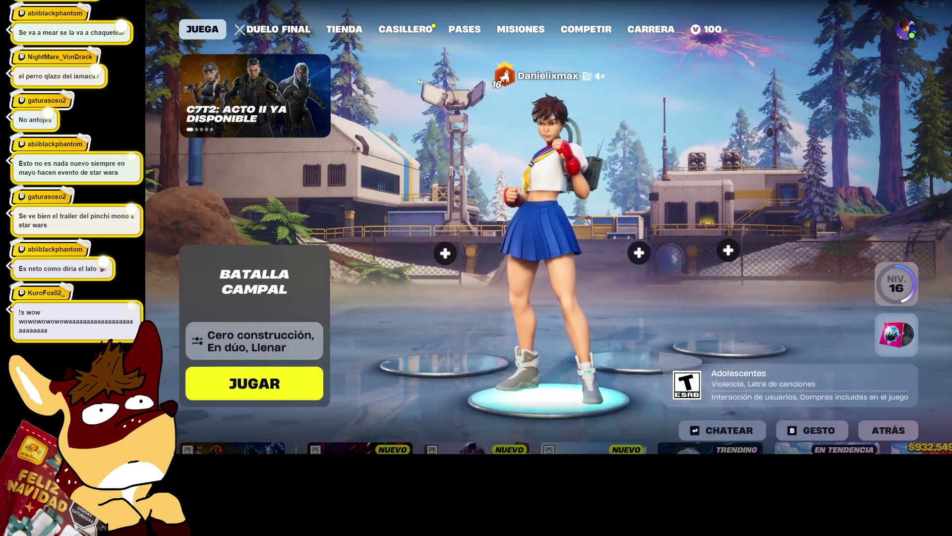
pyautogui.click(275, 29)
# Open the locker and scroll through its emote loadout
pyautogui.click(406, 29)
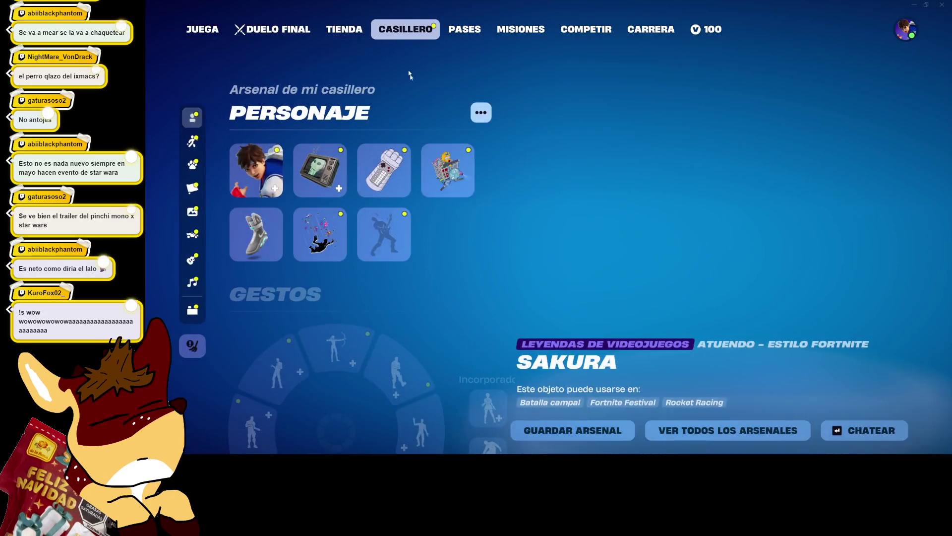
pyautogui.scroll(-2, 472, 221)
pyautogui.scroll(1, 472, 219)
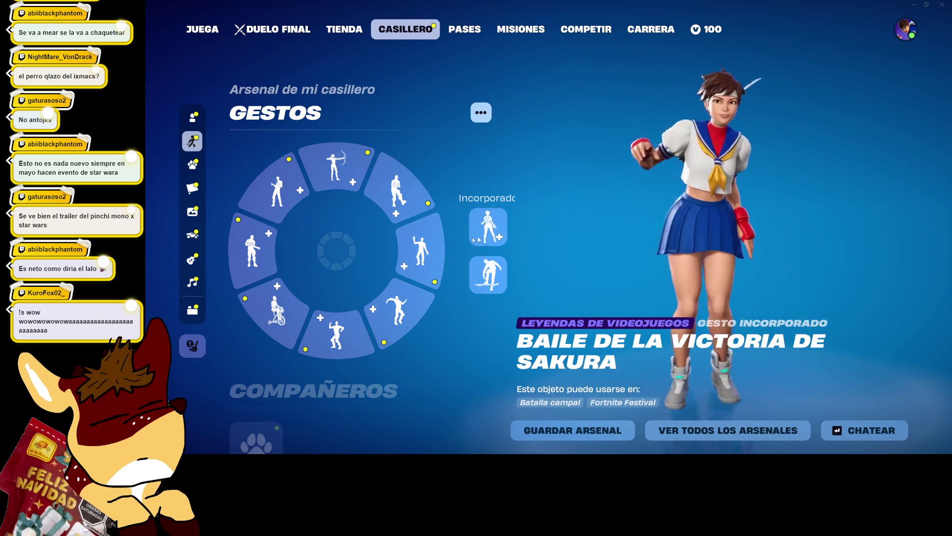
# Browse an emote slot's full collection, then go back to the emote wheel
pyautogui.click(433, 250)
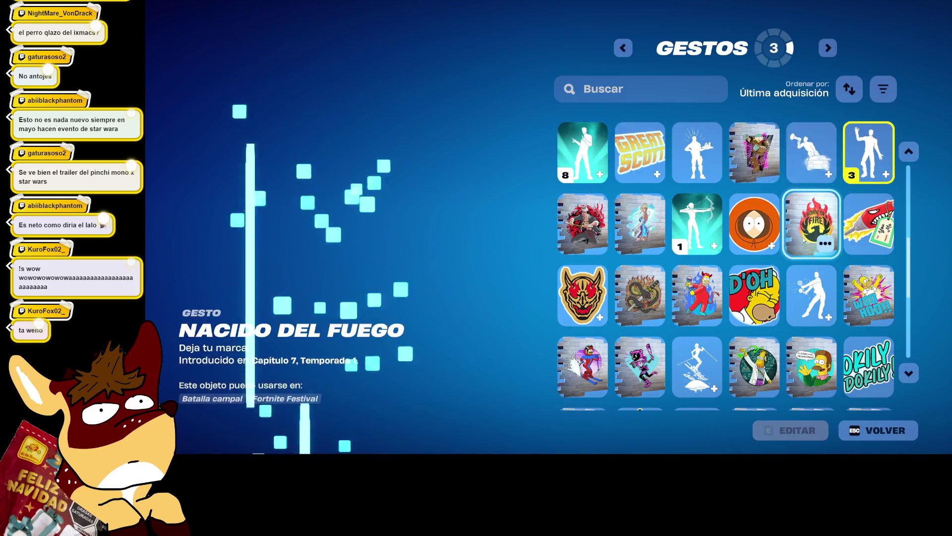
pyautogui.scroll(-2, 812, 223)
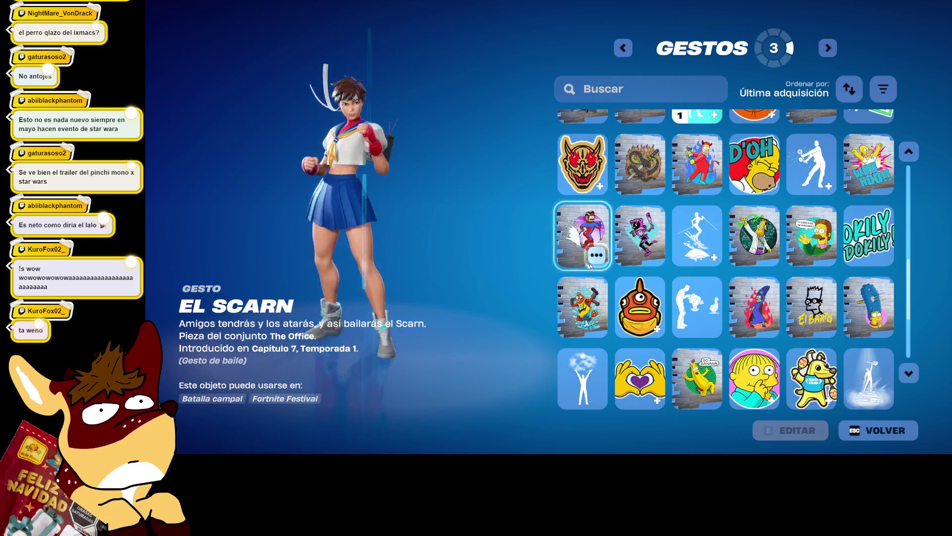
pyautogui.click(912, 152)
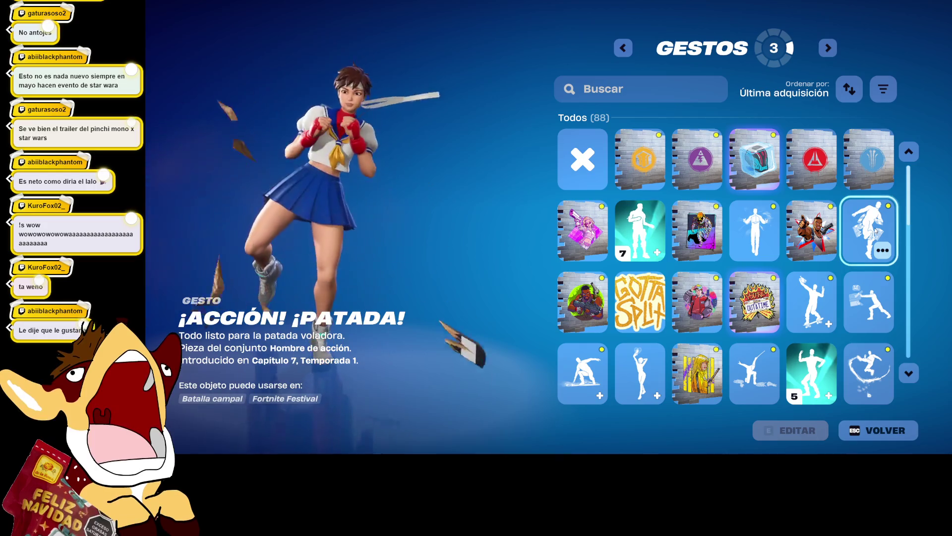
pyautogui.scroll(-3, 876, 231)
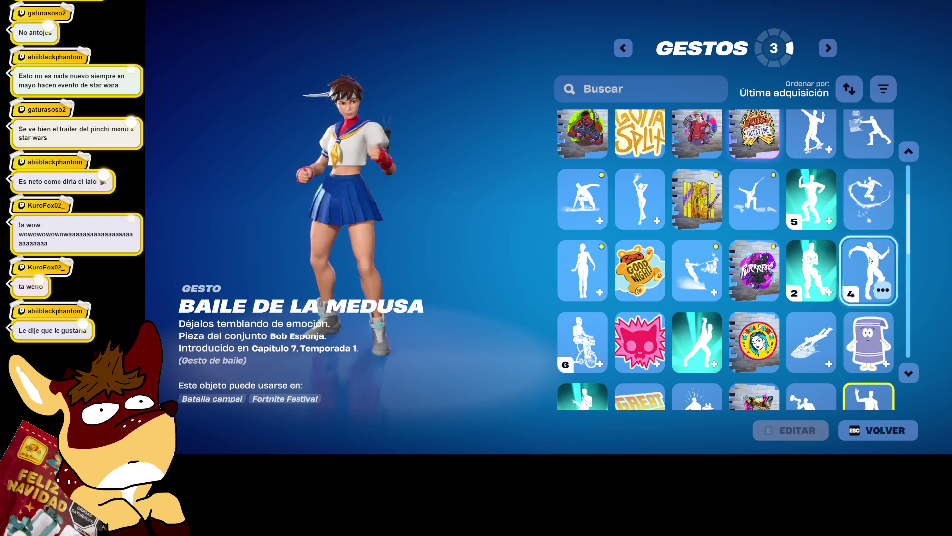
pyautogui.scroll(-2, 869, 259)
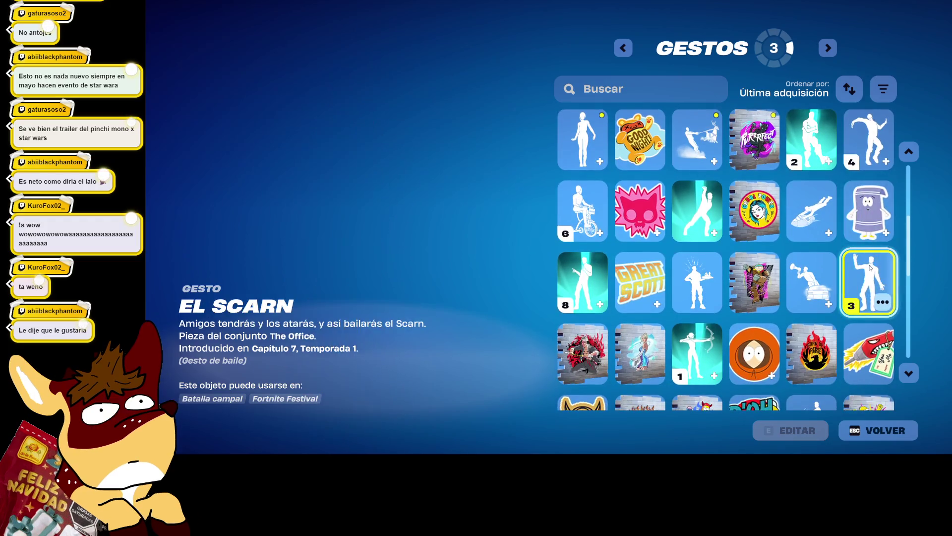
pyautogui.scroll(-2, 870, 267)
pyautogui.scroll(-2, 870, 269)
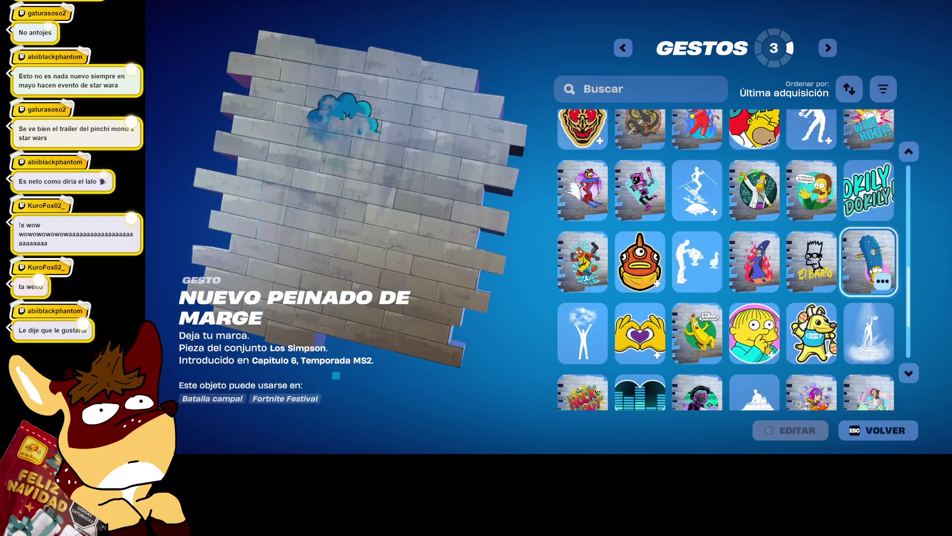
pyautogui.scroll(-2, 843, 283)
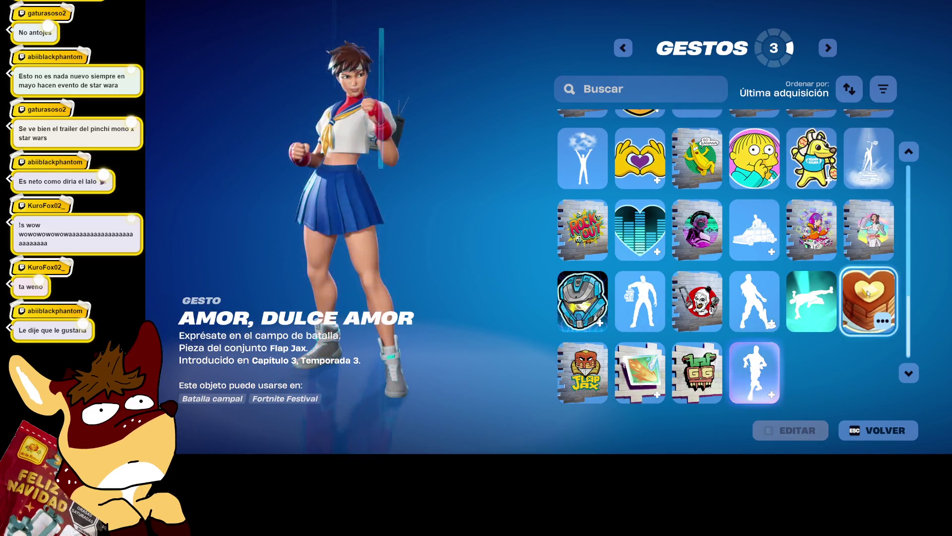
pyautogui.scroll(3, 867, 290)
pyautogui.scroll(5, 819, 260)
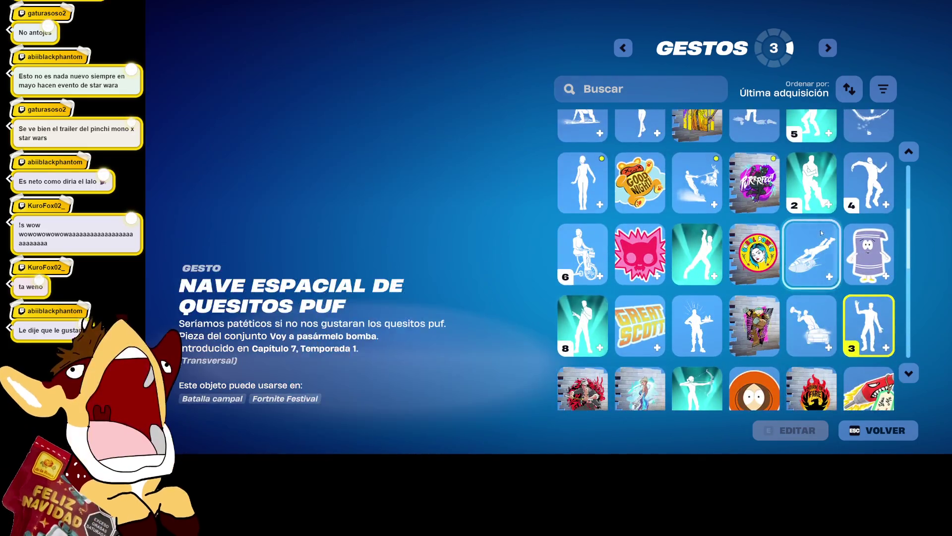
pyautogui.scroll(2, 848, 176)
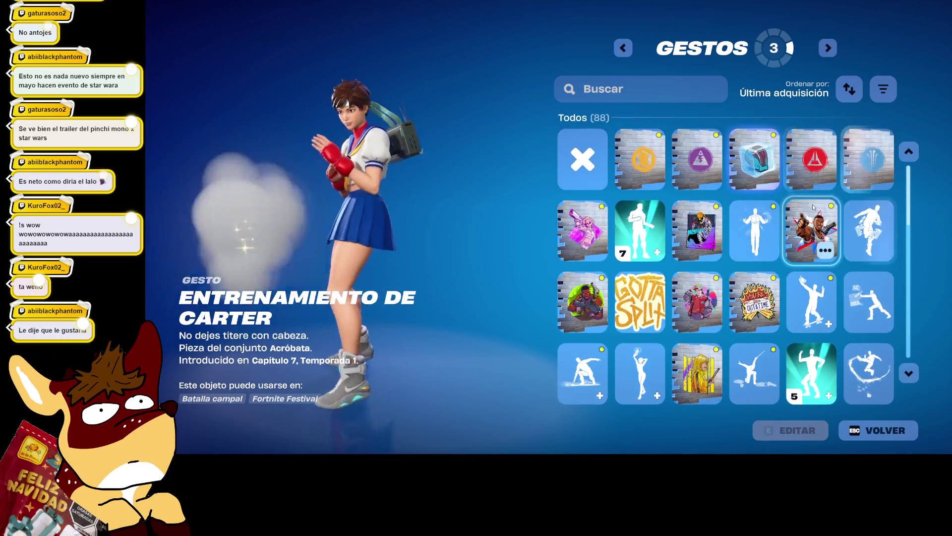
pyautogui.click(827, 182)
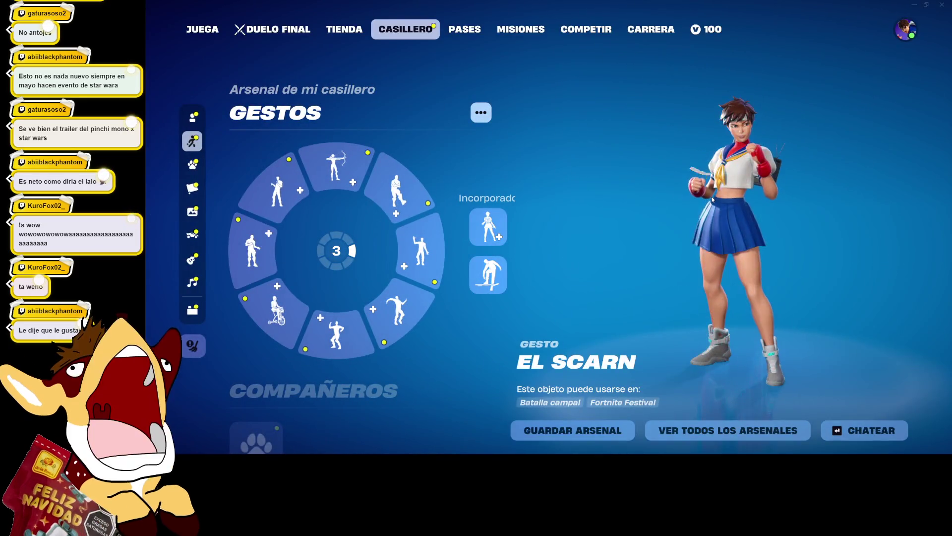
# Return to the main lobby and quit Fortnite via the social panel's Cerrar Fortnite option
pyautogui.press('o')
pyautogui.press('Escape')
pyautogui.click(214, 39)
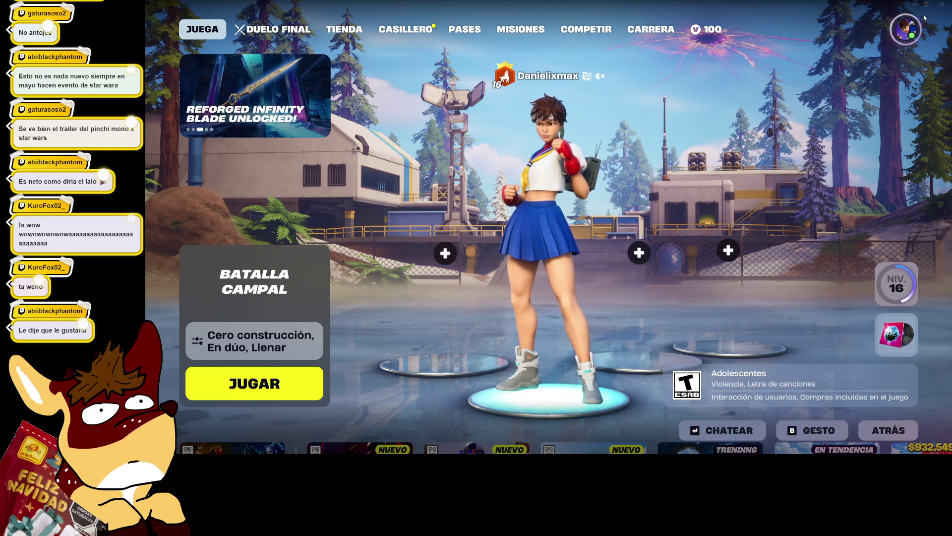
pyautogui.click(906, 29)
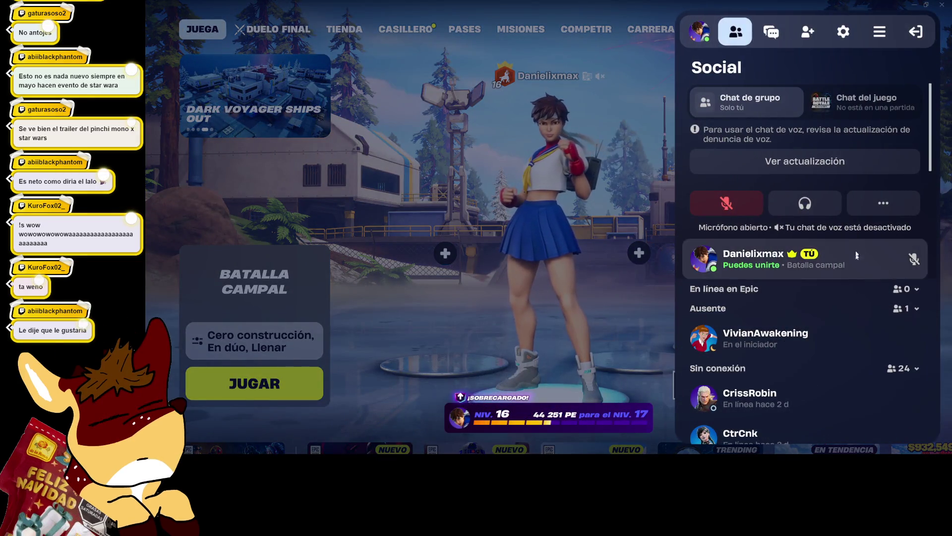
pyautogui.click(916, 31)
pyautogui.click(843, 103)
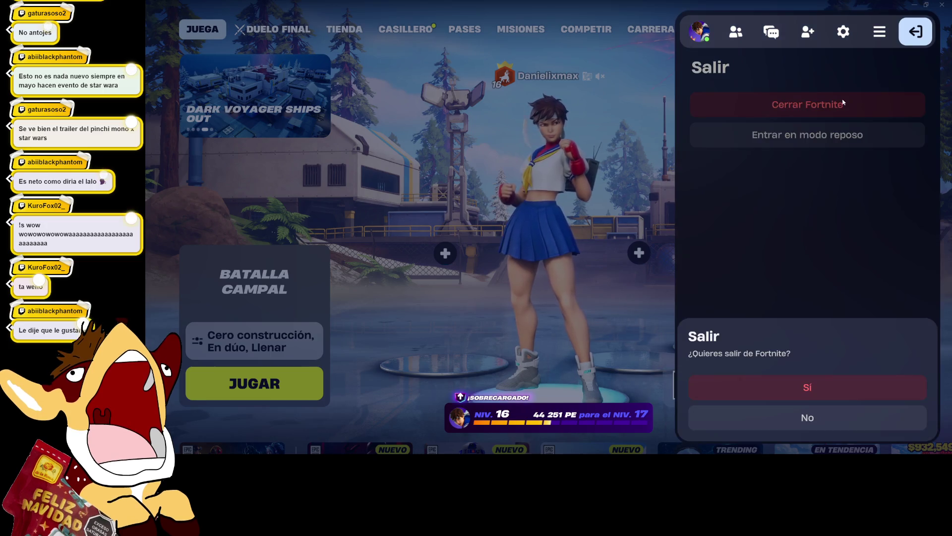
pyautogui.click(835, 389)
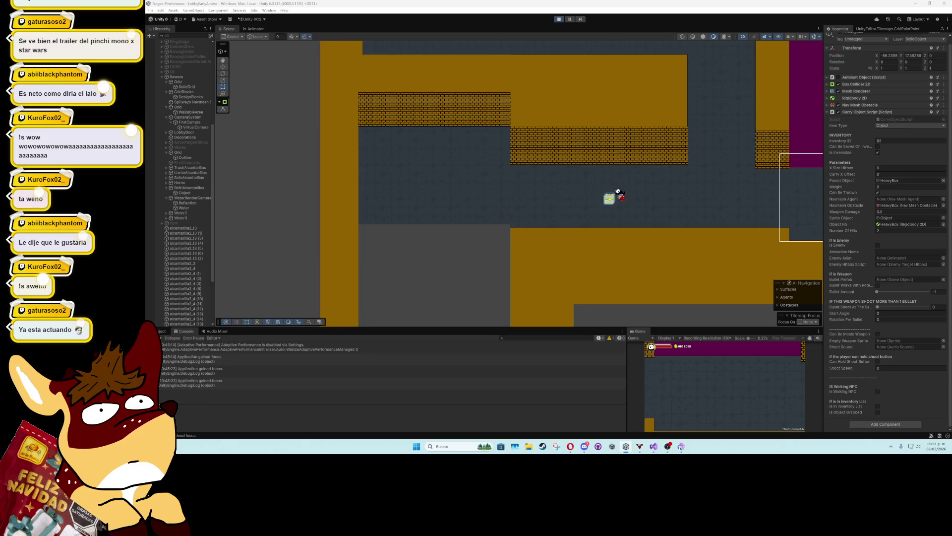
# Zoom in and frame the selected HeavyBox crate beside the player in the Scene view
pyautogui.scroll(5, 563, 215)
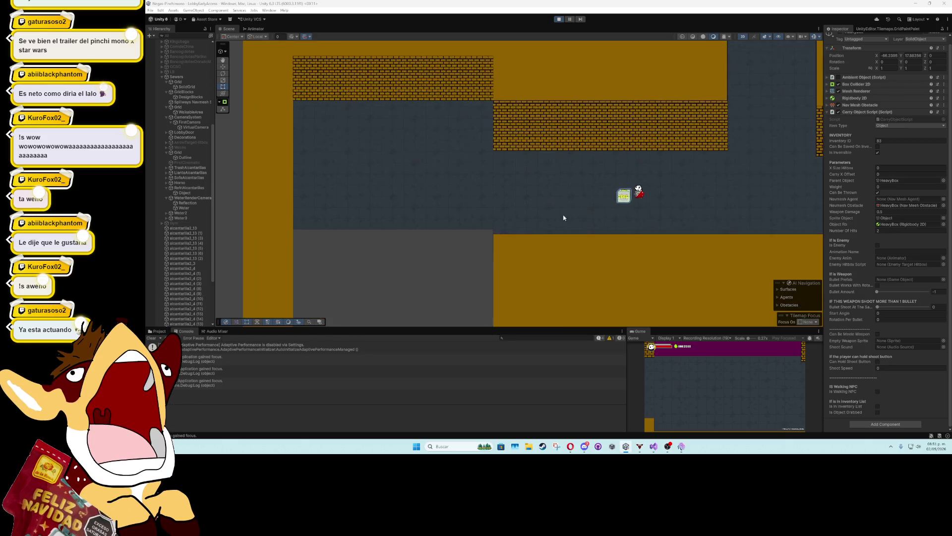
pyautogui.press('f')
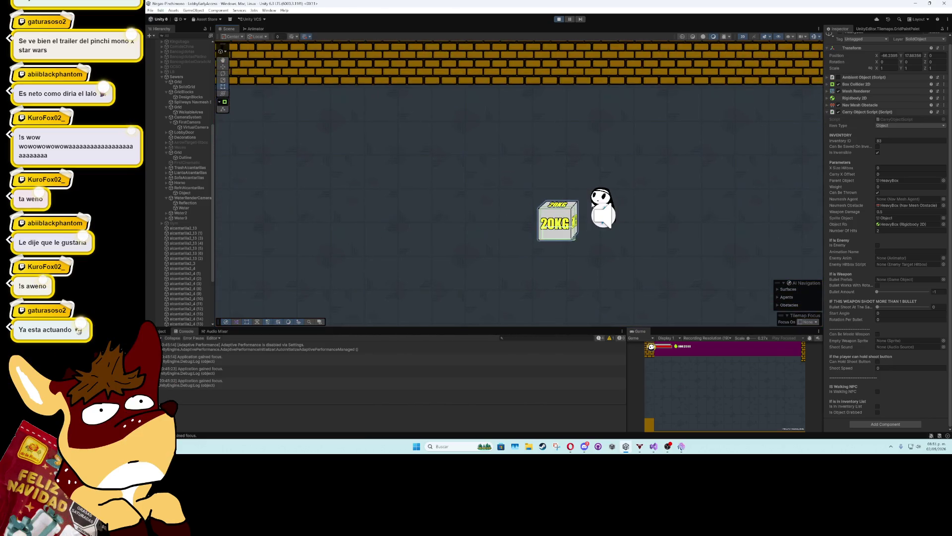
pyautogui.scroll(1, 887, 99)
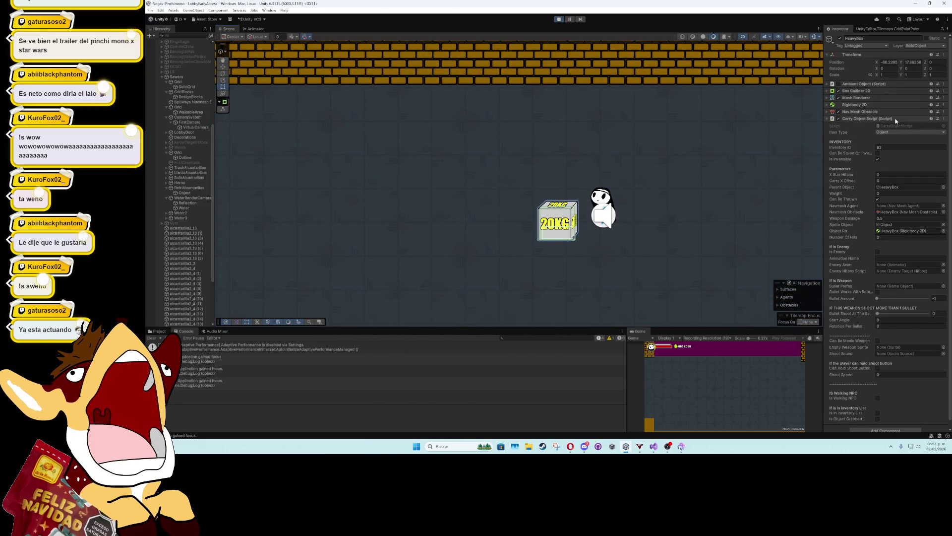
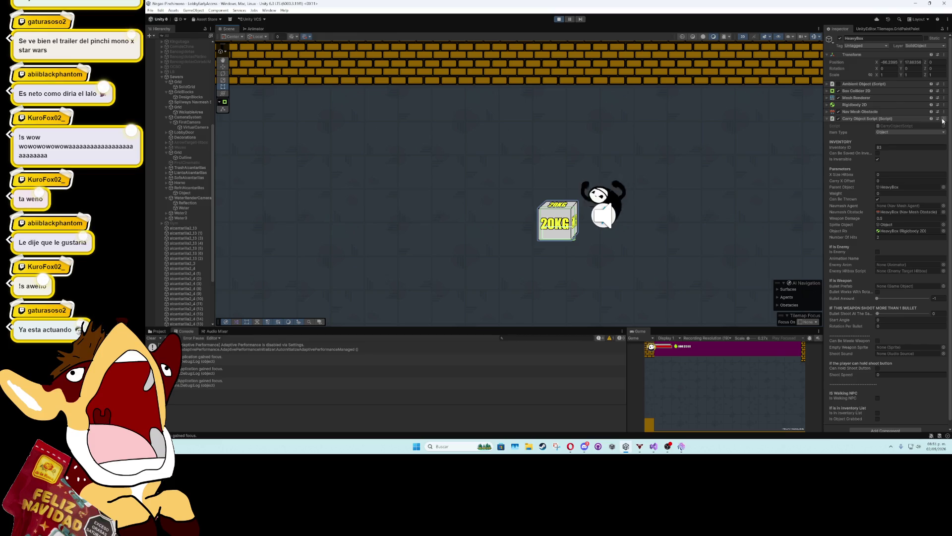
# Stop play mode, delete the HeavyBox, and place the Plant 2 prefab beside the character
pyautogui.click(562, 21)
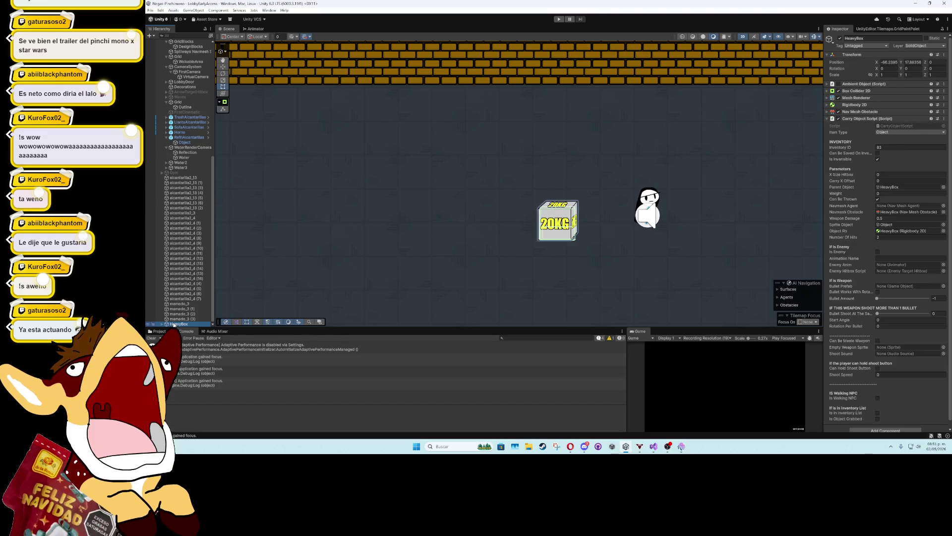
pyautogui.press('Delete')
pyautogui.click(158, 331)
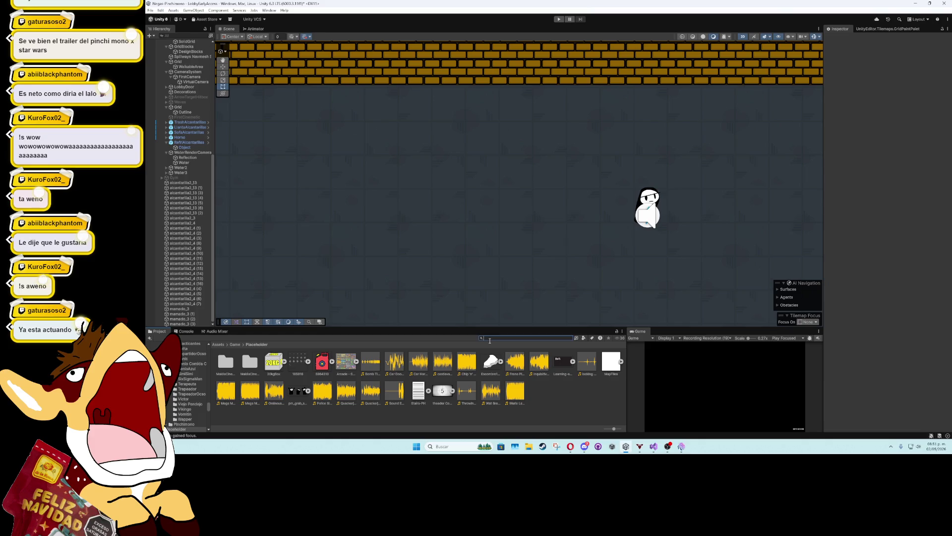
pyautogui.write('plant')
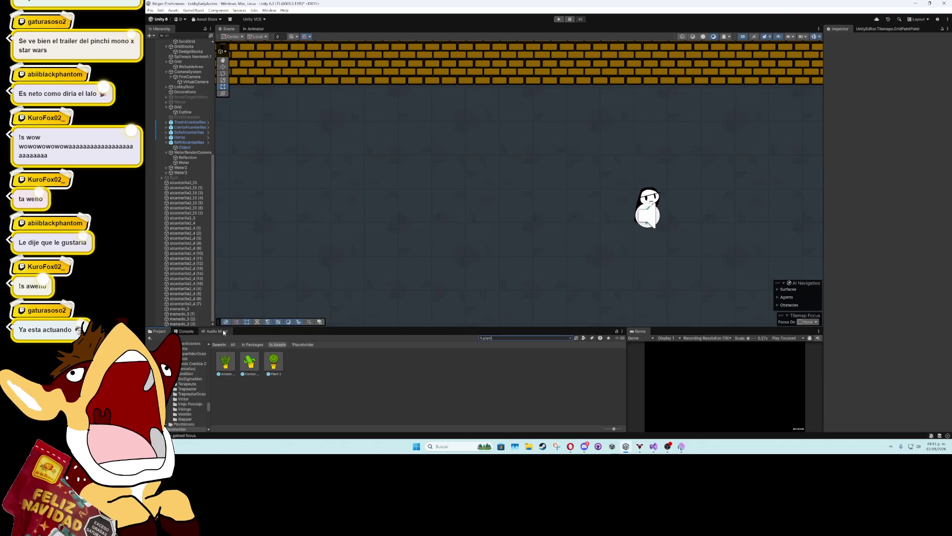
pyautogui.moveTo(279, 367)
pyautogui.mouseDown()
pyautogui.moveTo(604, 205)
pyautogui.moveTo(586, 222)
pyautogui.mouseUp()
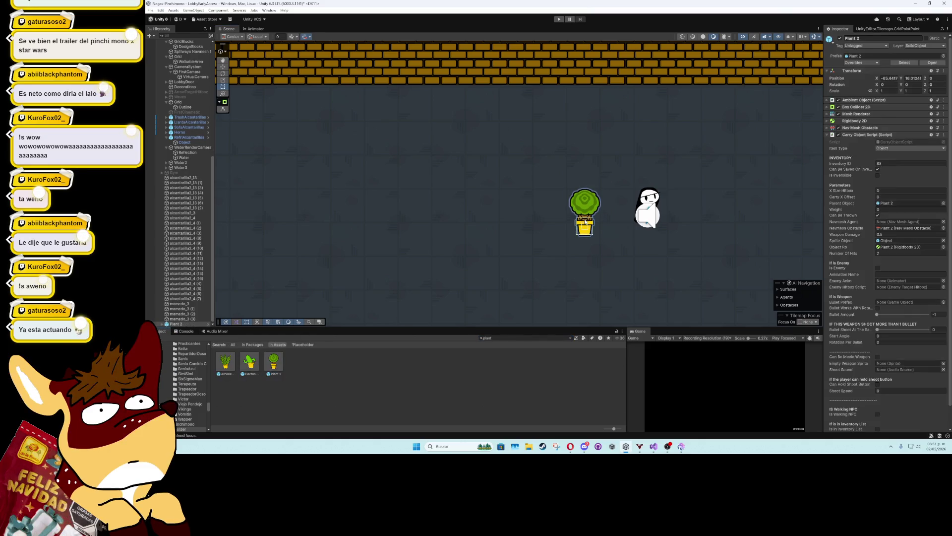
# Unpack Plant 2 completely and select its child Object
pyautogui.rightClick(175, 325)
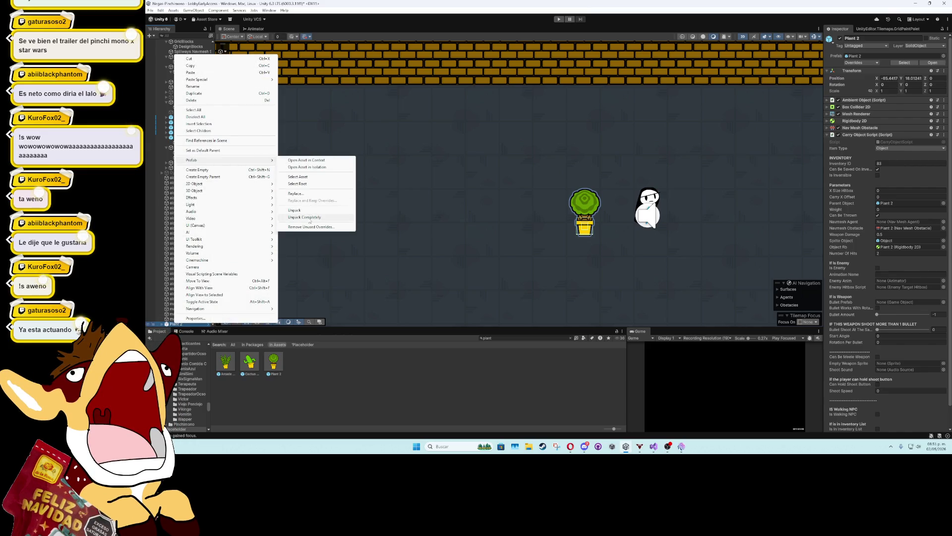
pyautogui.click(307, 217)
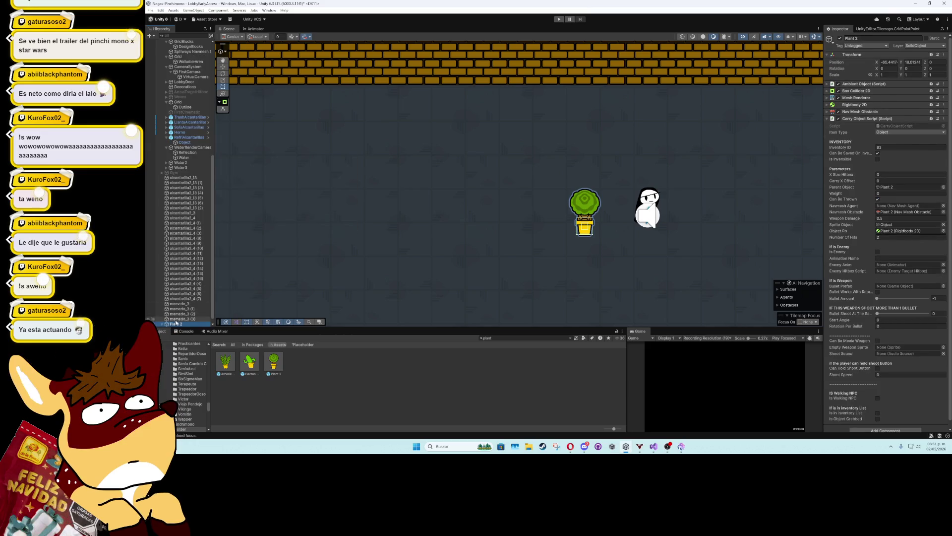
pyautogui.click(162, 324)
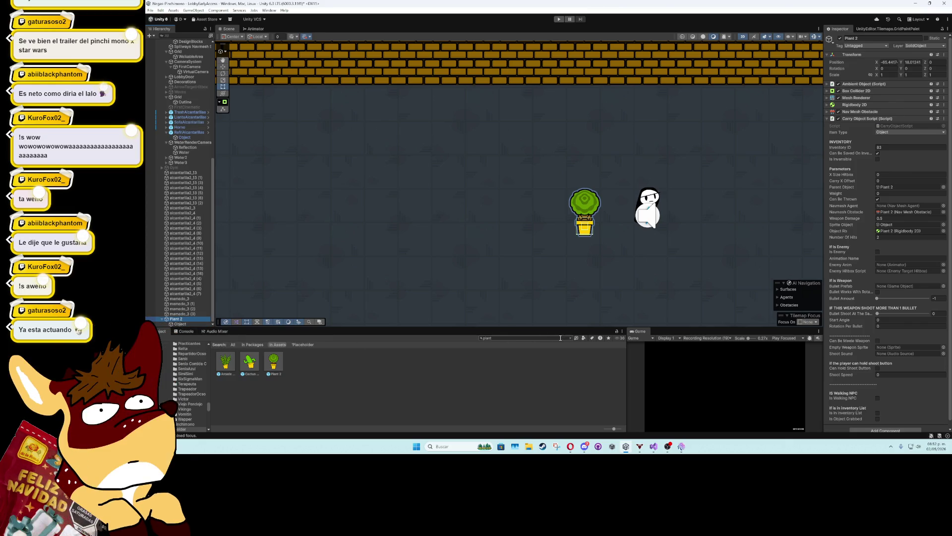
pyautogui.click(570, 338)
pyautogui.click(180, 324)
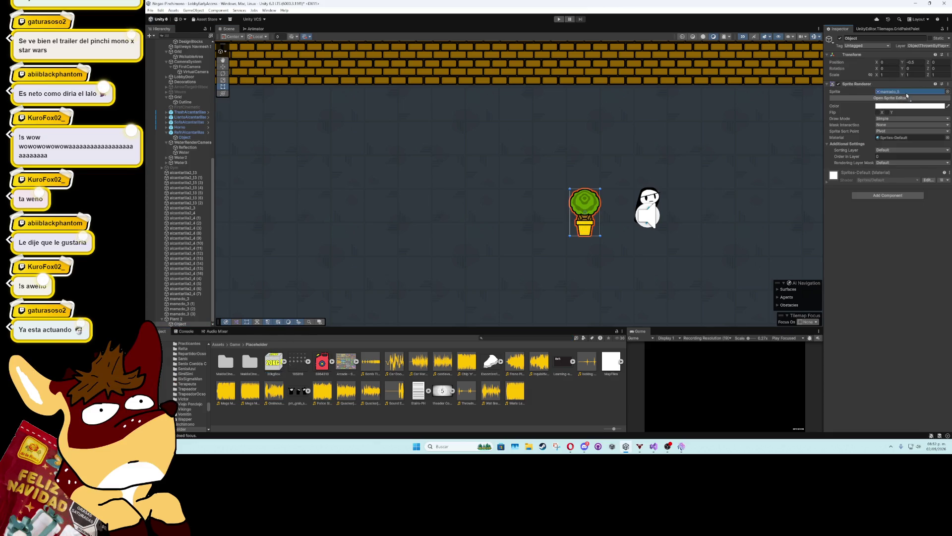
# Give Plant 2's child Object the 20KG box sprite
pyautogui.moveTo(907, 95); pyautogui.dragTo(907, 95)
pyautogui.scroll(2, 562, 196)
pyautogui.click(197, 320)
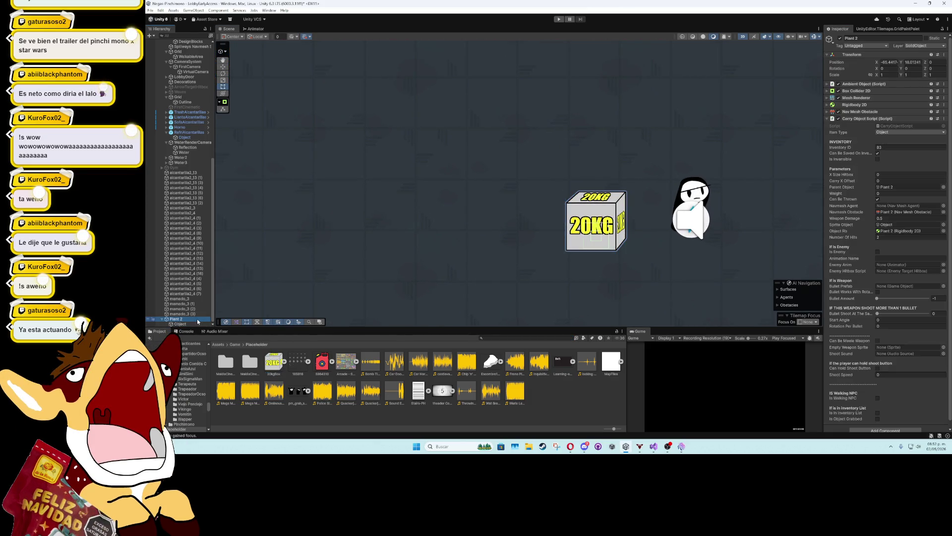
pyautogui.scroll(4, 640, 223)
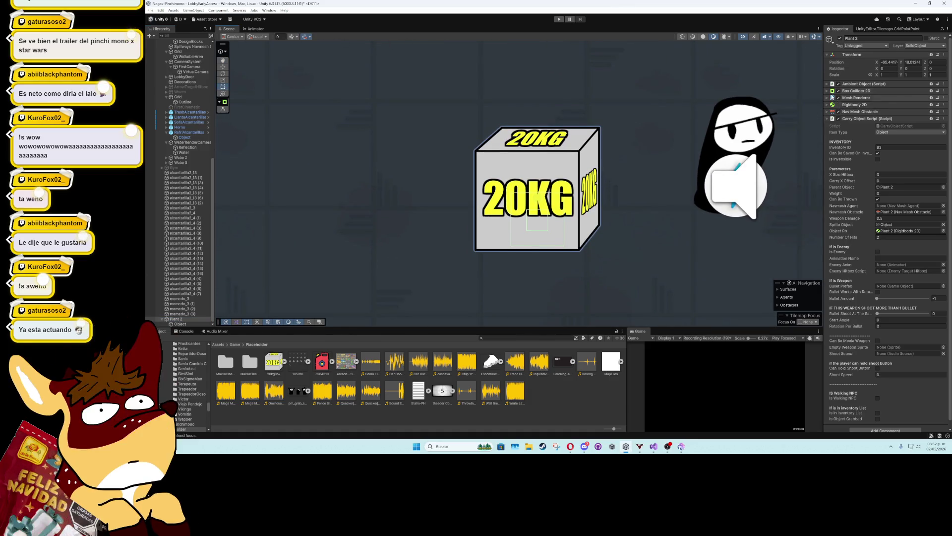
# Set Plant 2's Box Collider 2D size to 1 by 1 with Y offset 0.01
pyautogui.click(828, 91)
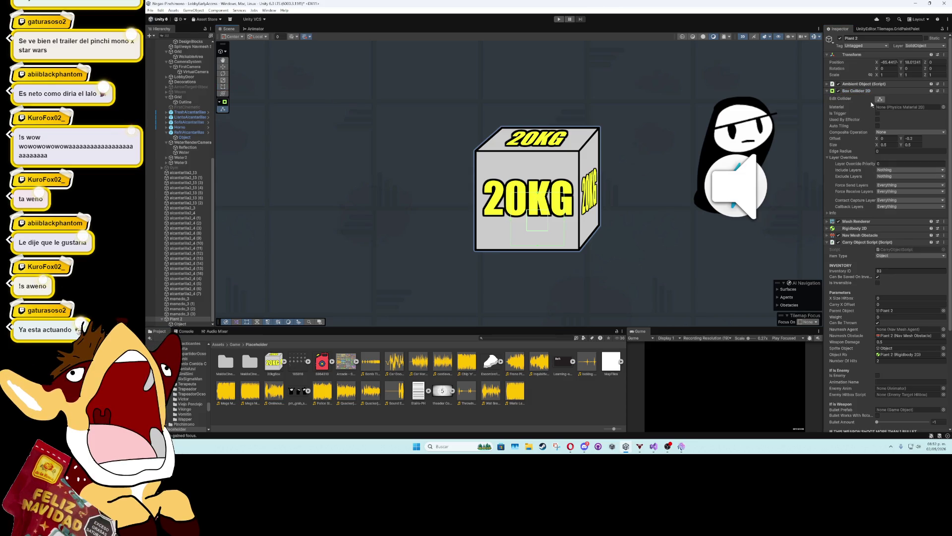
pyautogui.click(884, 145)
pyautogui.write('0.771.03')
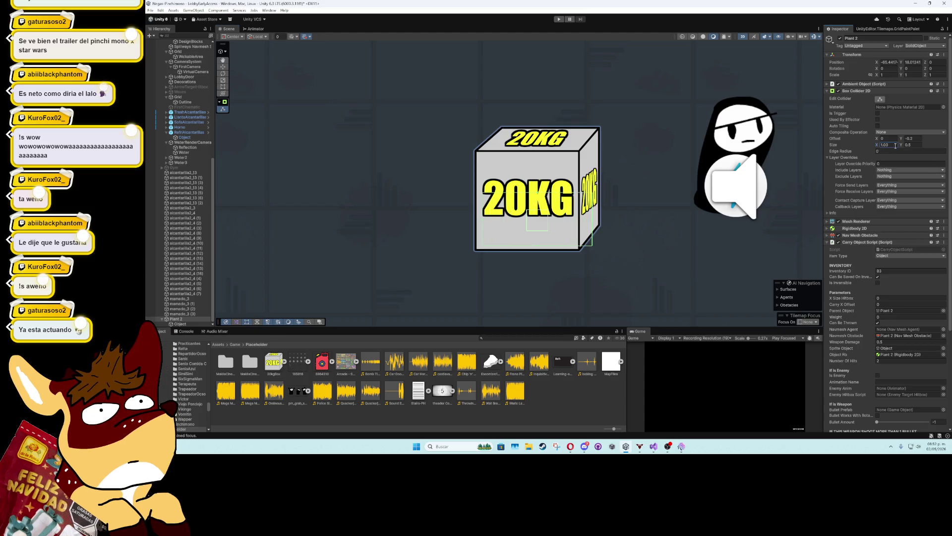
pyautogui.click(908, 145)
pyautogui.write('1')
pyautogui.click(903, 139)
pyautogui.write('0.01')
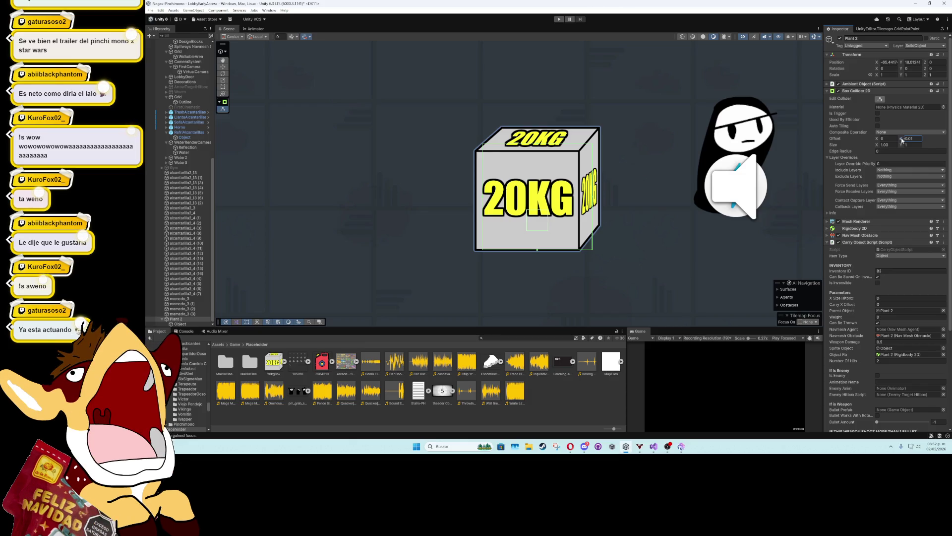
pyautogui.click(884, 145)
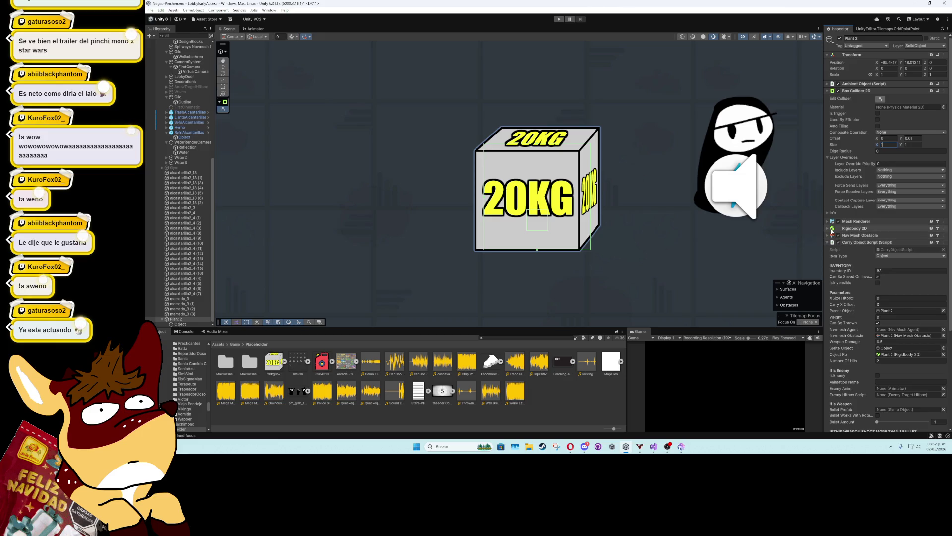
pyautogui.press('Return')
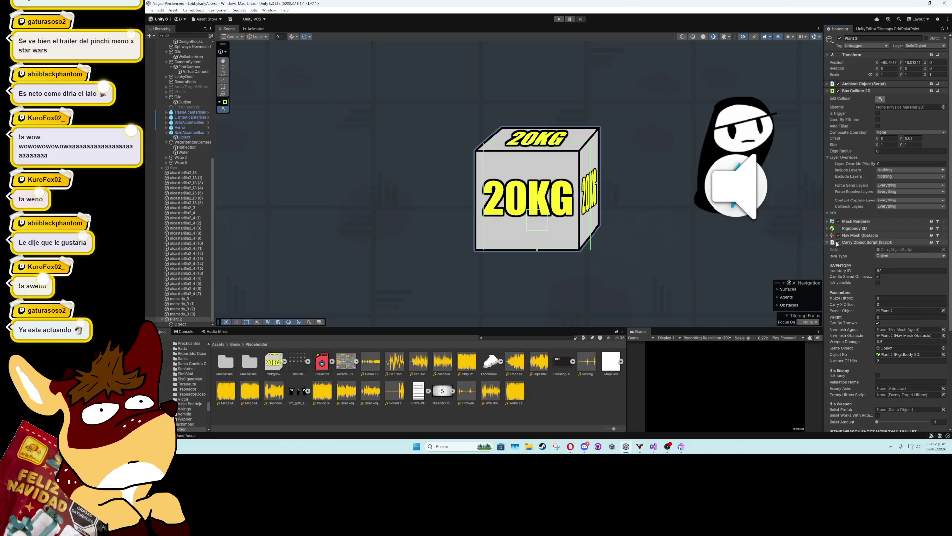
# Set the Nav Mesh Obstacle size to 1 by 1 with center Y 0
pyautogui.click(868, 236)
pyautogui.click(888, 255)
pyautogui.write('1')
pyautogui.click(912, 256)
pyautogui.moveTo(901, 258); pyautogui.dragTo(901, 258)
pyautogui.write('1')
pyautogui.click(908, 249)
pyautogui.write('0')
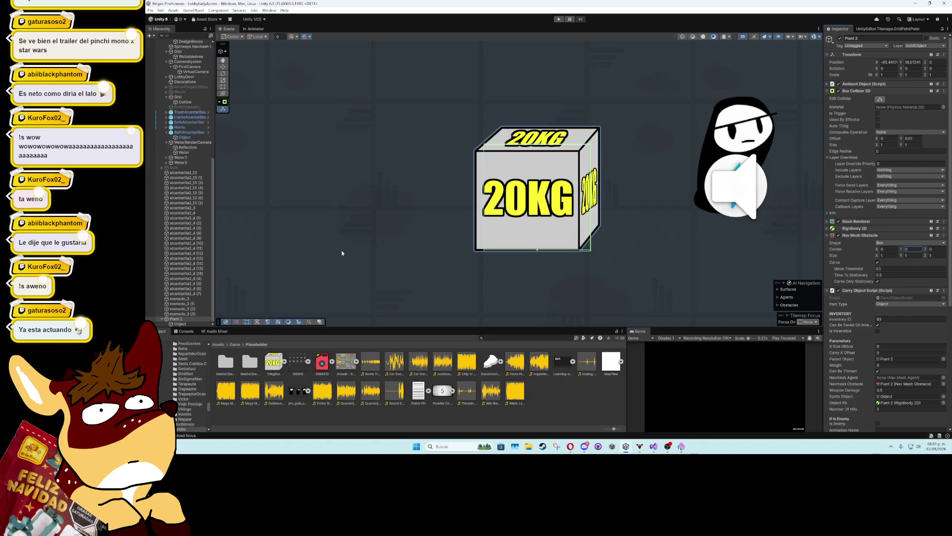
pyautogui.click(181, 324)
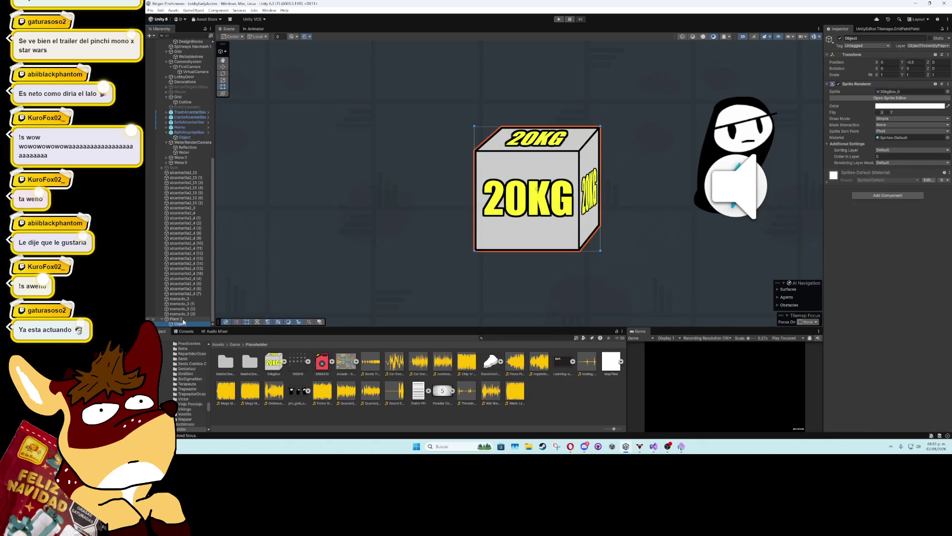
# Add an empty child 'Scripts' under Plant 2 on the Walls layer with a Box Collider 2D
pyautogui.click(182, 319)
pyautogui.rightClick(182, 320)
pyautogui.click(183, 206)
pyautogui.write('Scripts')
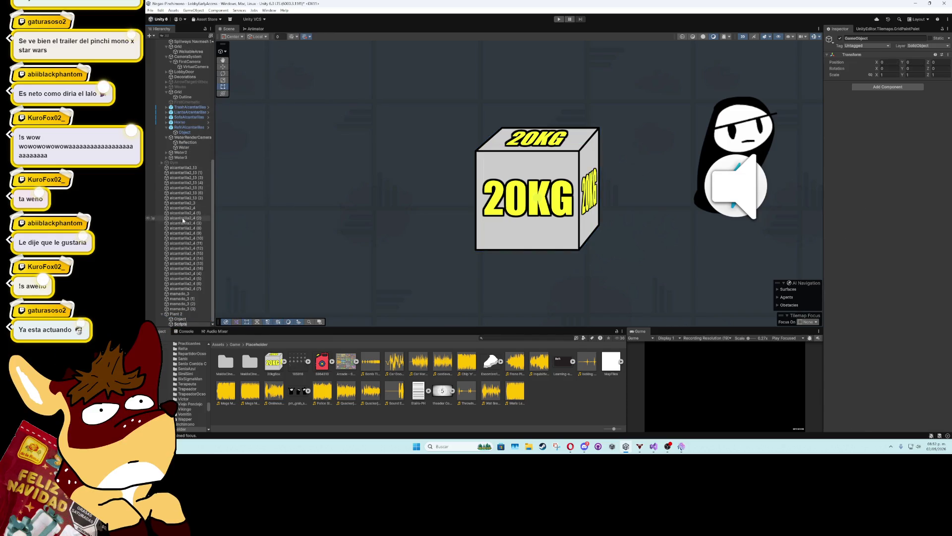
pyautogui.click(922, 46)
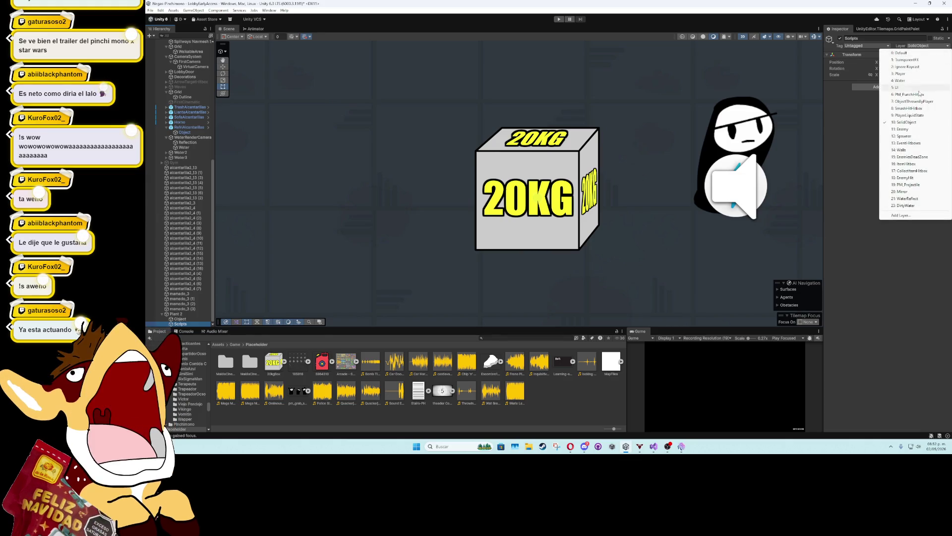
pyautogui.click(908, 150)
pyautogui.click(888, 86)
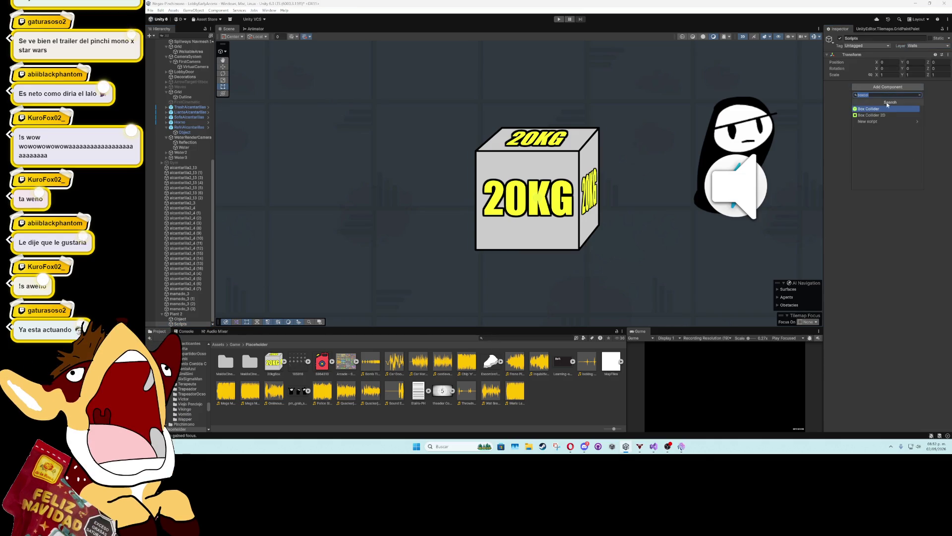
pyautogui.click(875, 115)
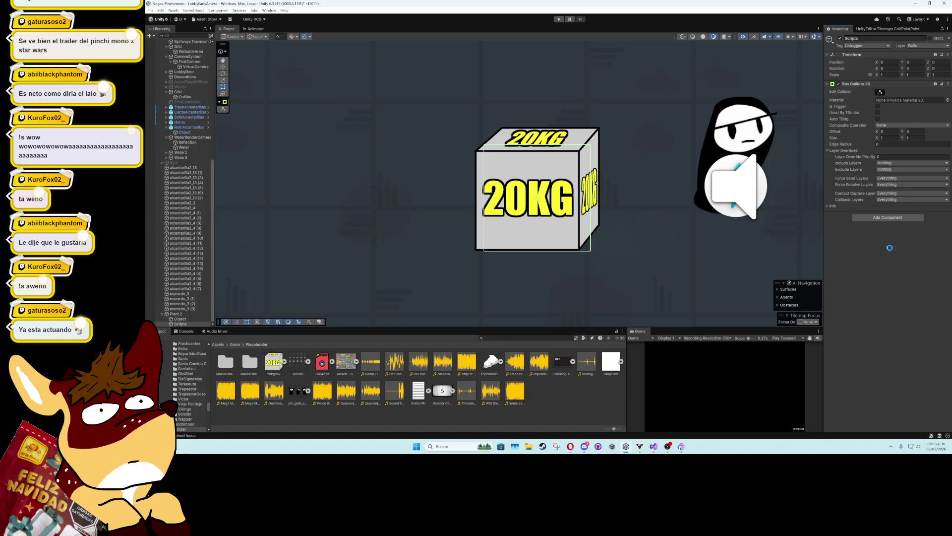
pyautogui.click(831, 84)
pyautogui.click(179, 314)
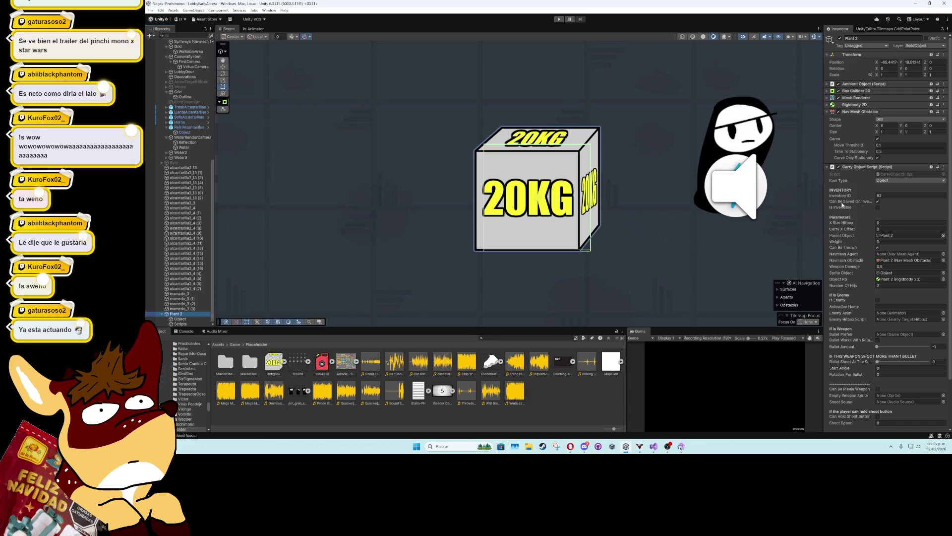
# Review Plant 2's Ambient Object, Nav Mesh Obstacle and Box Collider 2D settings
pyautogui.click(828, 85)
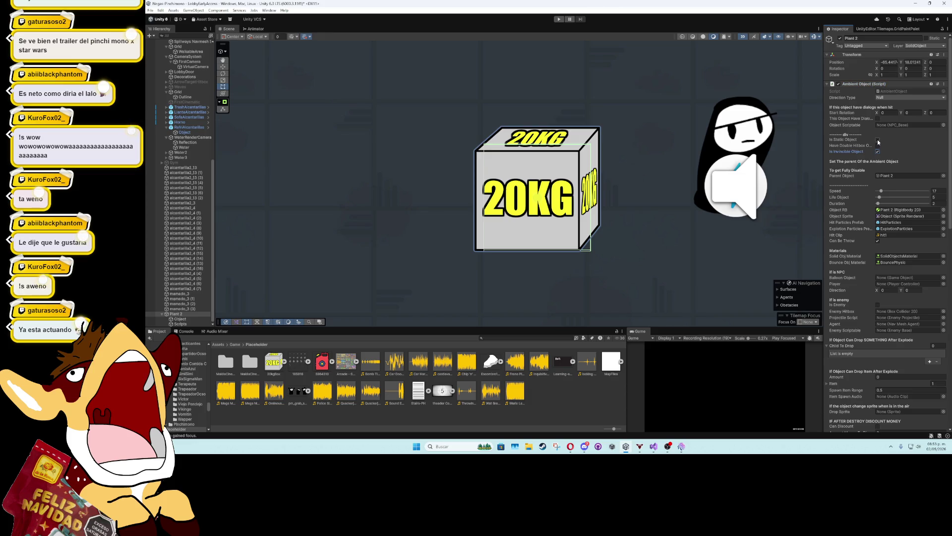
pyautogui.click(827, 84)
pyautogui.click(828, 111)
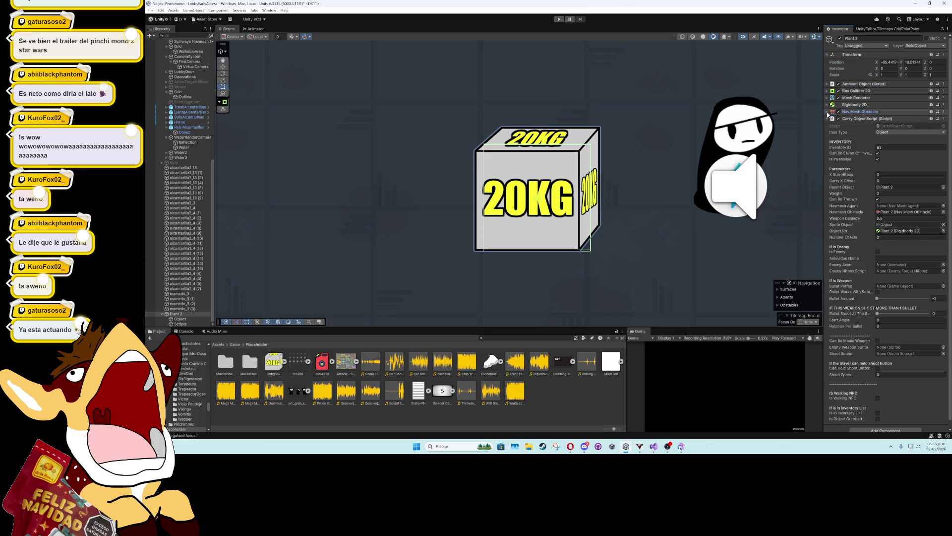
pyautogui.click(828, 91)
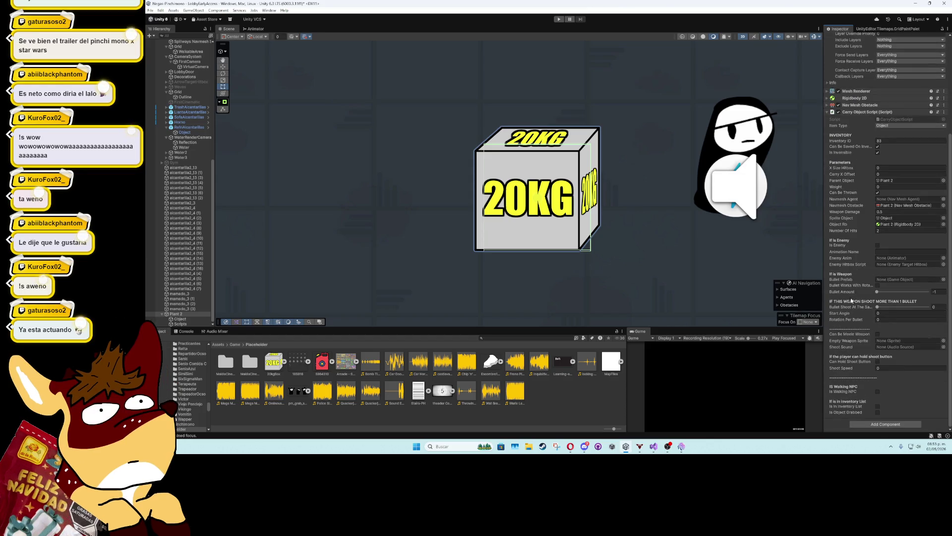
pyautogui.scroll(-2, 865, 307)
pyautogui.scroll(2, 860, 283)
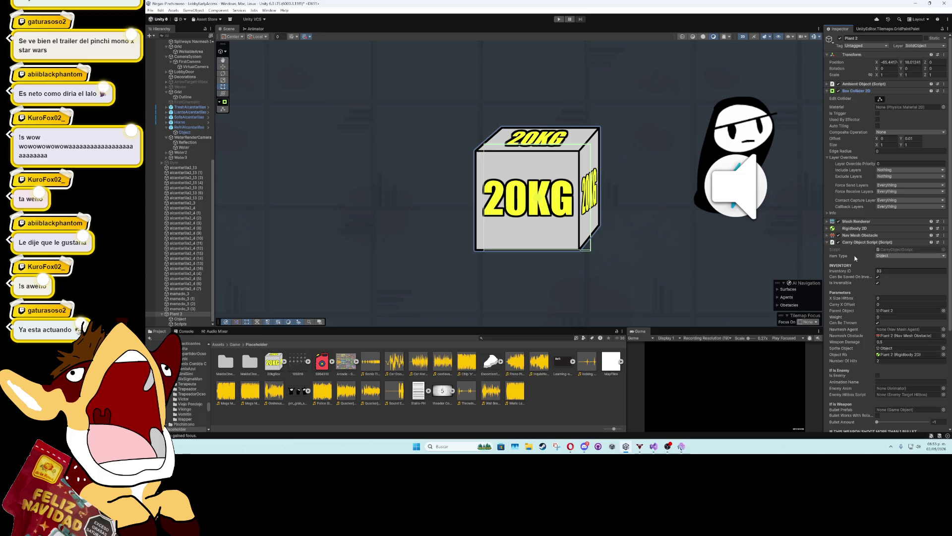
pyautogui.click(832, 91)
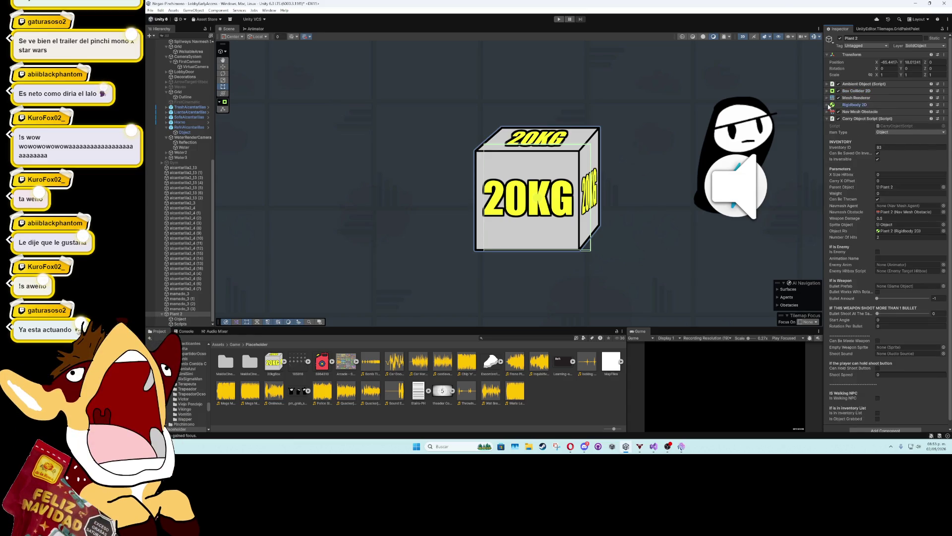
# Freeze the Rigidbody 2D's X and Y position, then view the Game folder contents
pyautogui.click(843, 104)
pyautogui.click(878, 188)
pyautogui.click(887, 188)
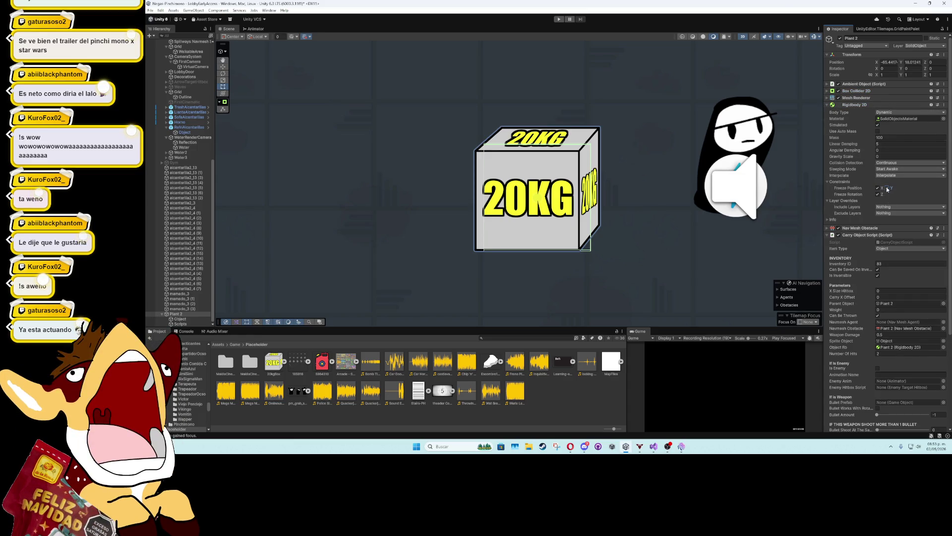
pyautogui.click(829, 106)
pyautogui.click(829, 119)
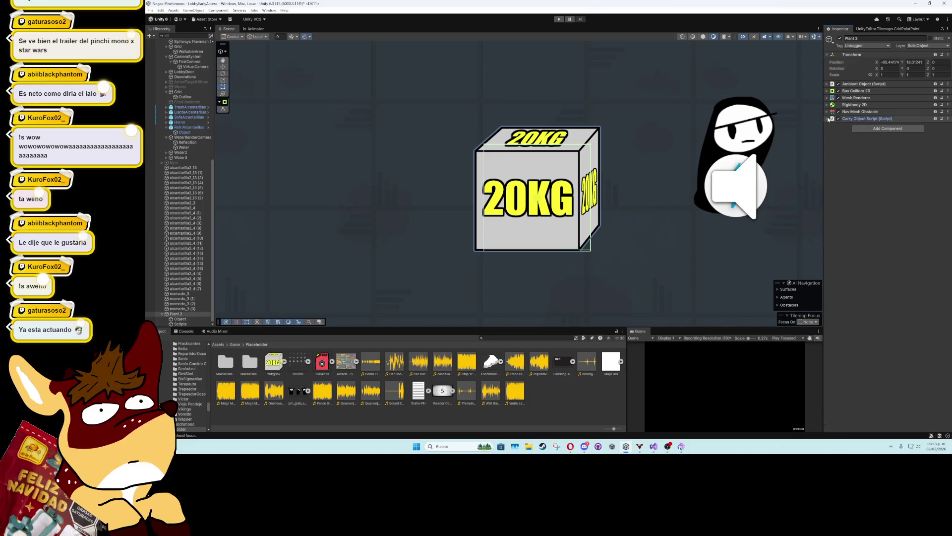
pyautogui.click(180, 323)
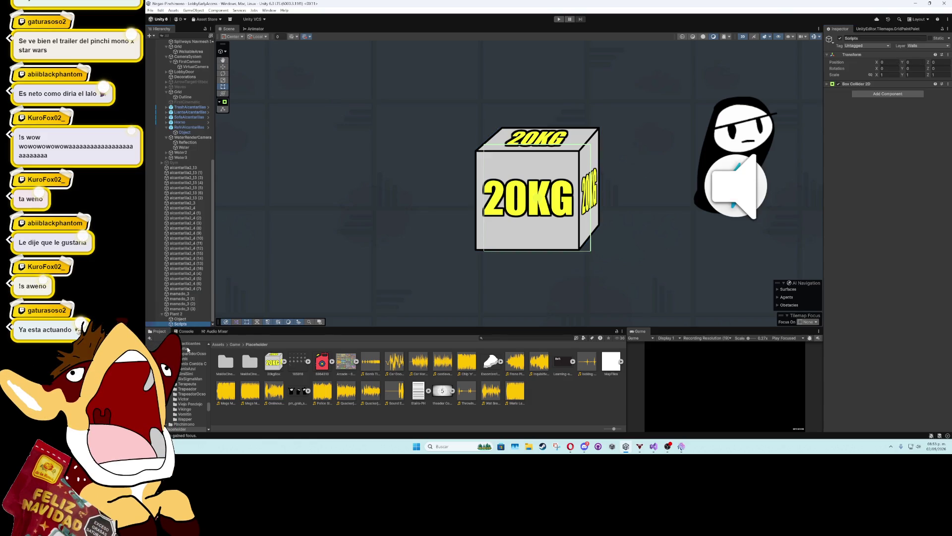
pyautogui.click(233, 345)
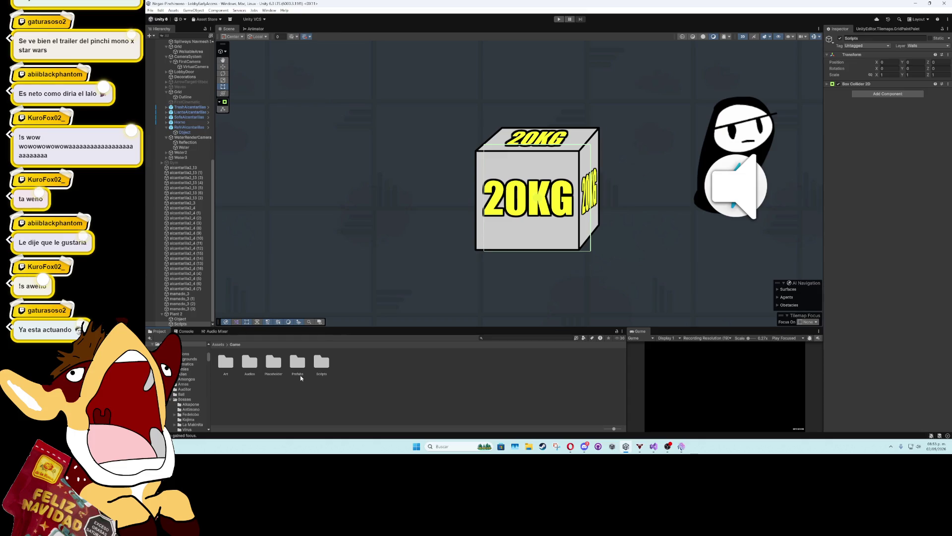
# Browse the Game folder's Art and Scripts folders and open Scripts > Objects
pyautogui.click(520, 339)
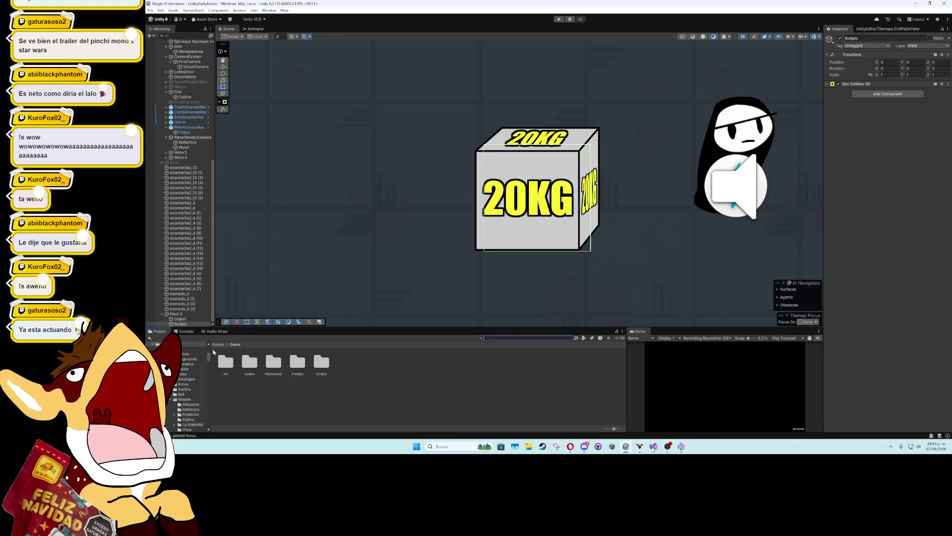
pyautogui.doubleClick(227, 367)
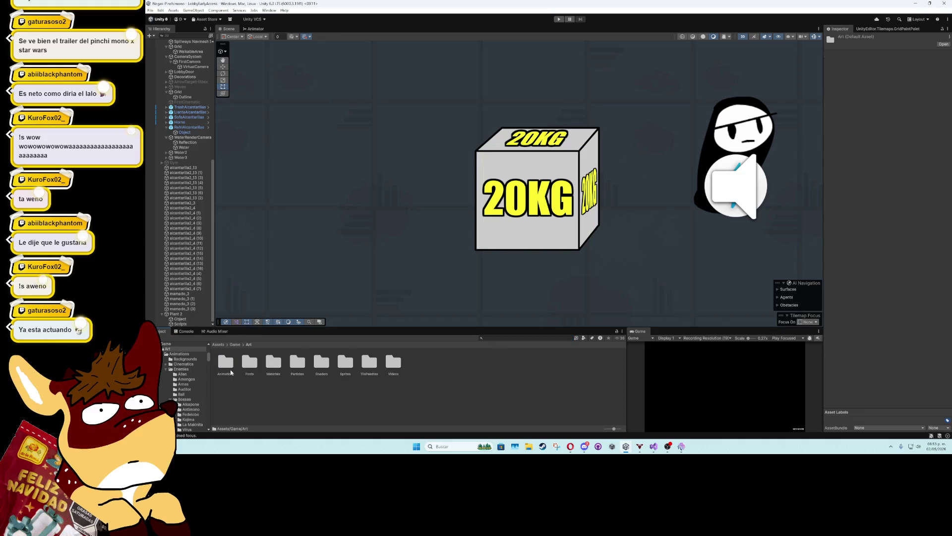
pyautogui.click(235, 344)
pyautogui.doubleClick(322, 362)
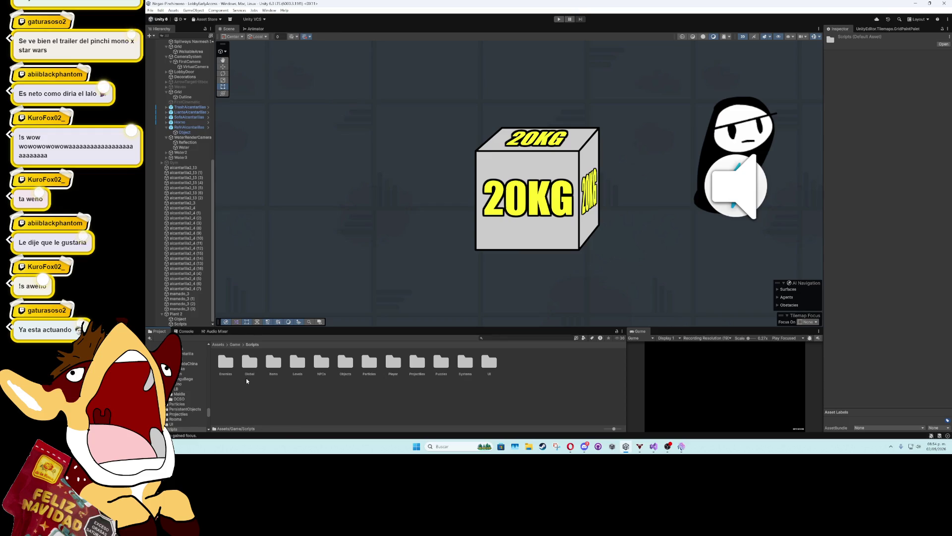
pyautogui.scroll(-5, 501, 292)
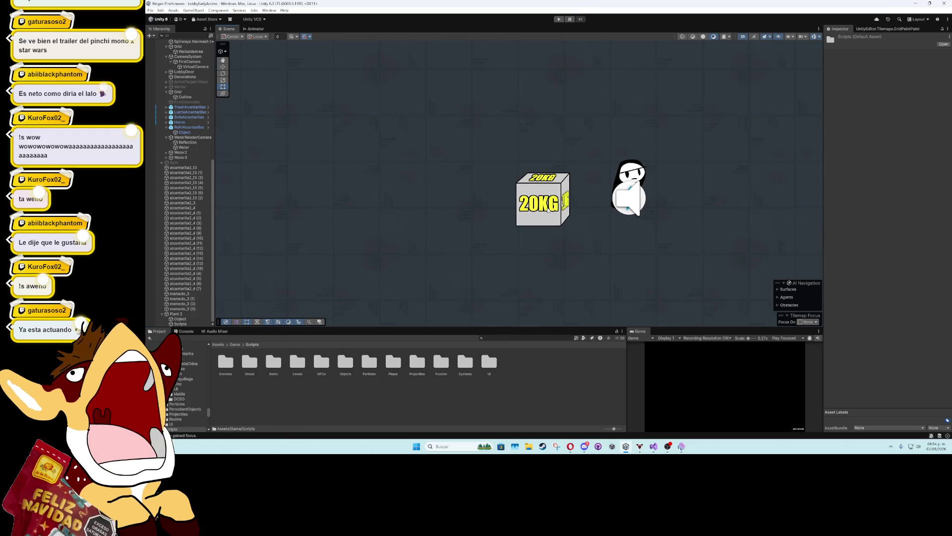
pyautogui.moveTo(501, 292)
pyautogui.mouseDown()
pyautogui.moveTo(461, 293)
pyautogui.moveTo(456, 266)
pyautogui.moveTo(537, 286)
pyautogui.mouseUp()
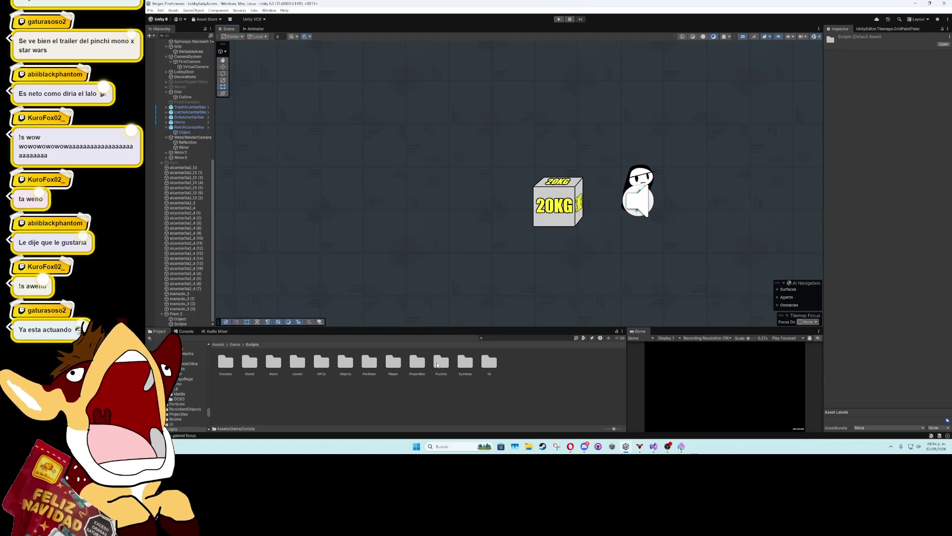
pyautogui.doubleClick(346, 362)
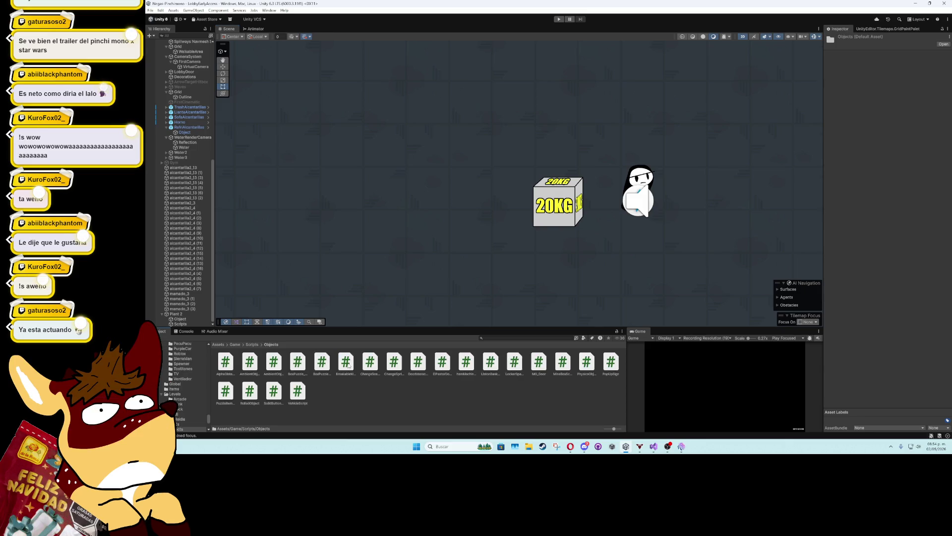
# Create a new MonoBehaviour script named HeavyObjectScript in the Objects folder
pyautogui.rightClick(389, 397)
pyautogui.moveTo(481, 219)
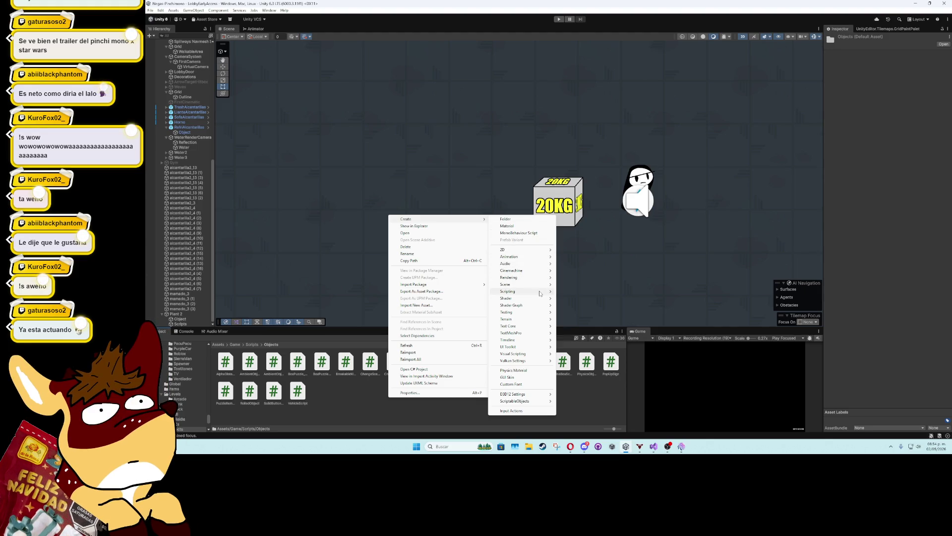
pyautogui.moveTo(540, 293)
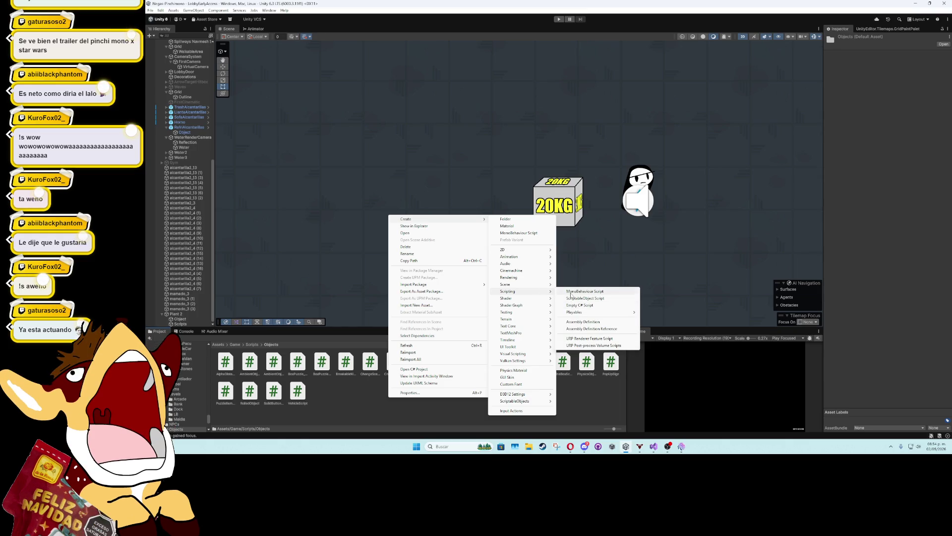
pyautogui.click(571, 292)
pyautogui.write('Horno')
pyautogui.write('C')
pyautogui.write('jectScript')
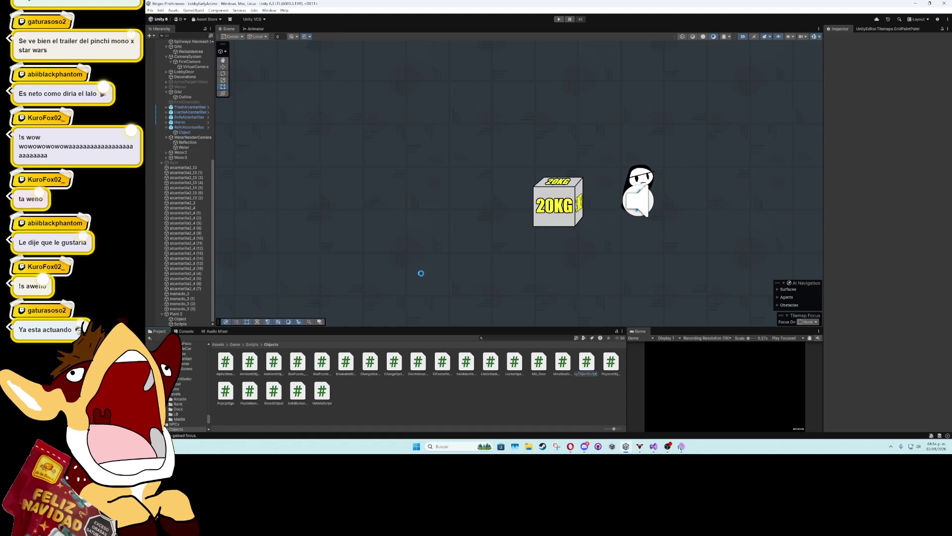
pyautogui.press('Return')
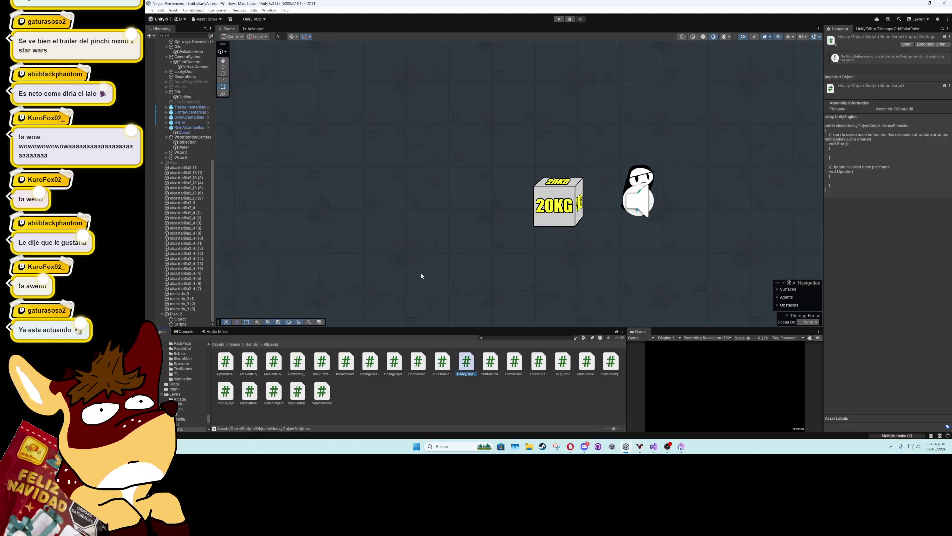
# Open HeavyObjectScript in Visual Studio and replace Start and Update with an OnEnable method
pyautogui.press('Return')
pyautogui.moveTo(258, 195); pyautogui.dragTo(519, 78)
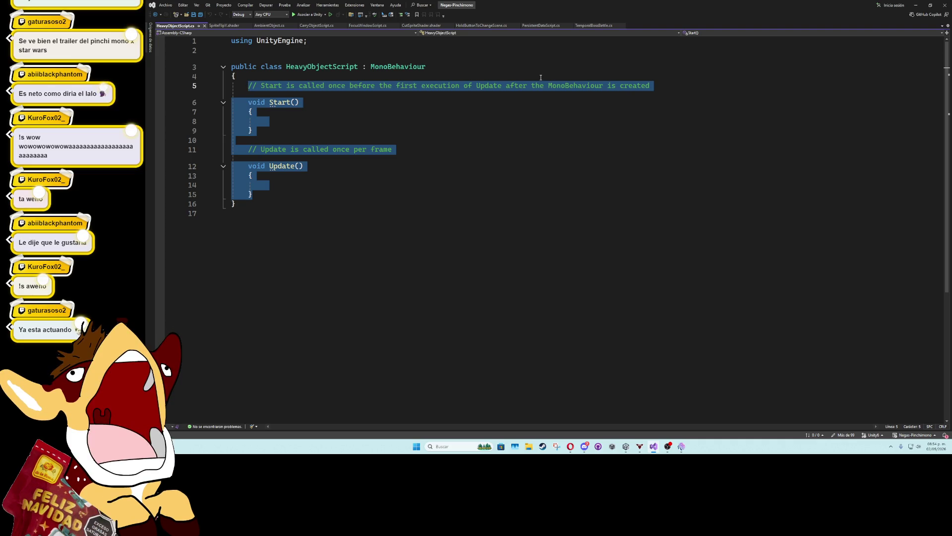
pyautogui.write('onEn')
pyautogui.press('Tab')
# Add a [SerializeField] CarryObjectScript field named carryScript
pyautogui.press('Up')
pyautogui.press('Up')
pyautogui.press('Return')
pyautogui.write('[seri')
pyautogui.press('Tab')
pyautogui.write('] Carr')
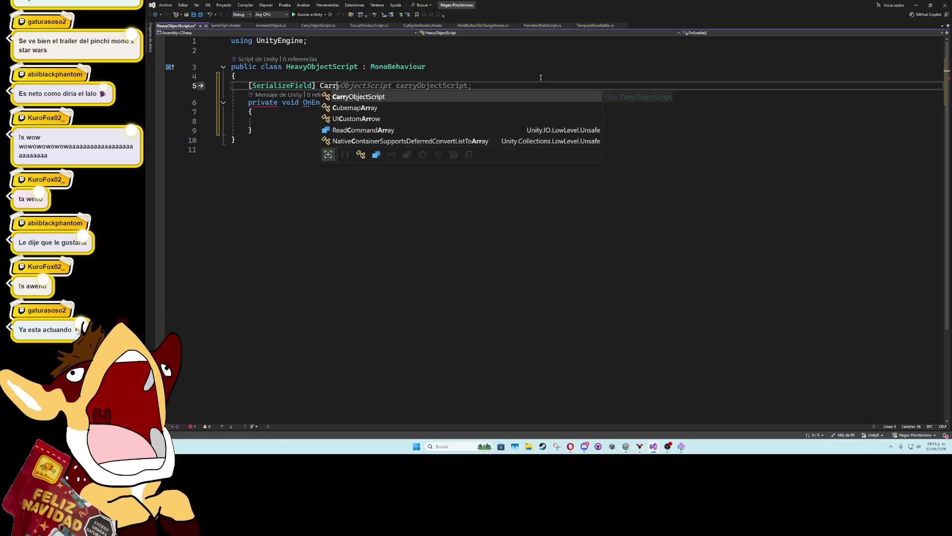
pyautogui.press('Tab')
pyautogui.write('carry')
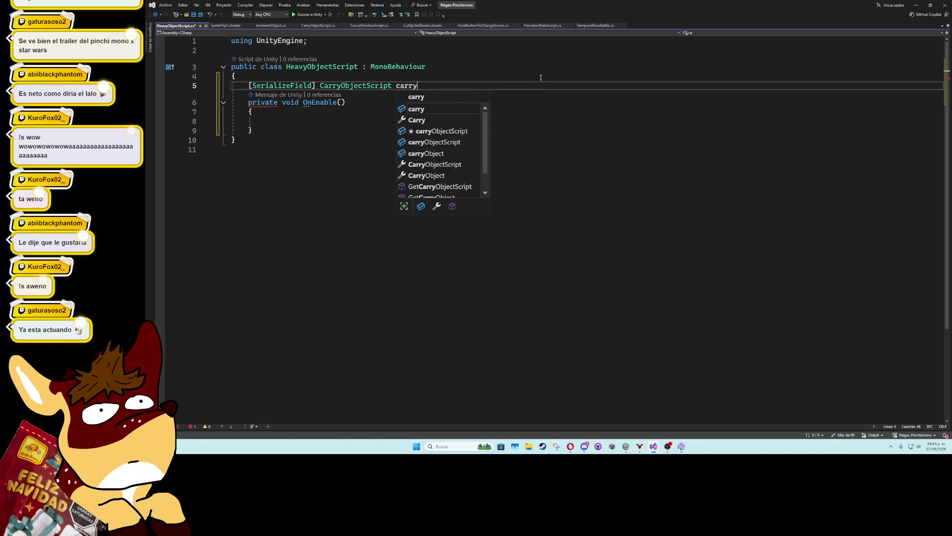
pyautogui.write('Script;')
pyautogui.press('Return')
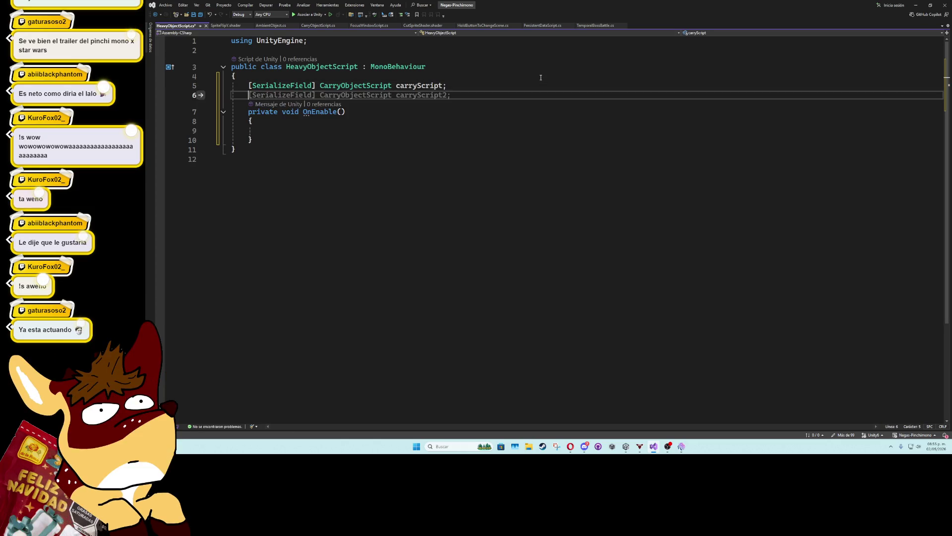
# Add a [SerializeField] AmbientObject field named ambientObjectScript
pyautogui.write('[seri')
pyautogui.press('Tab')
pyautogui.press('BackSpace')
pyautogui.write('] ambie')
pyautogui.press('Tab')
pyautogui.write('ambientObjectsCRIP')
pyautogui.press('BackSpace')
pyautogui.press('BackSpace')
pyautogui.write('Script;')
# Add a [SerializeField] BoxCollider2D field named wallsHitboxInside
pyautogui.press('Return')
pyautogui.write('[Ser')
pyautogui.press('Tab')
pyautogui.write('boxco')
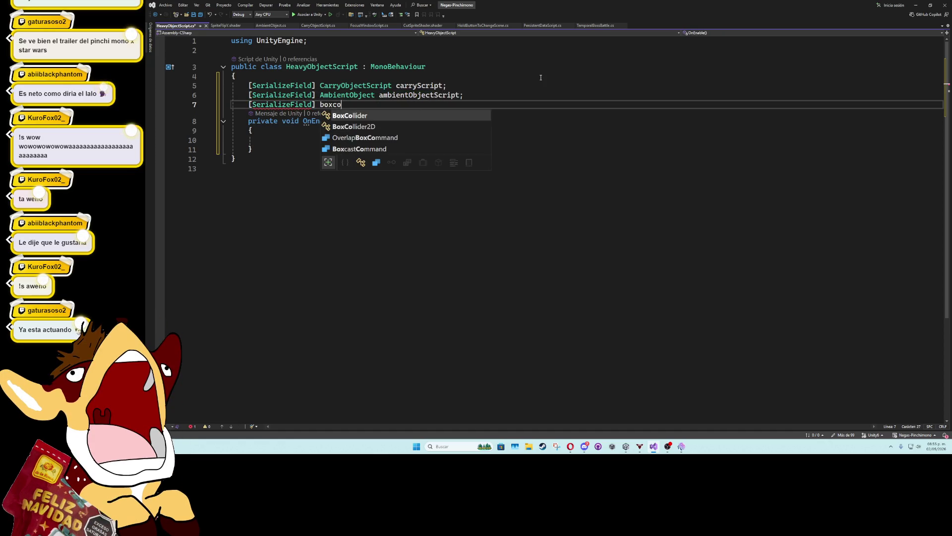
pyautogui.press('Tab')
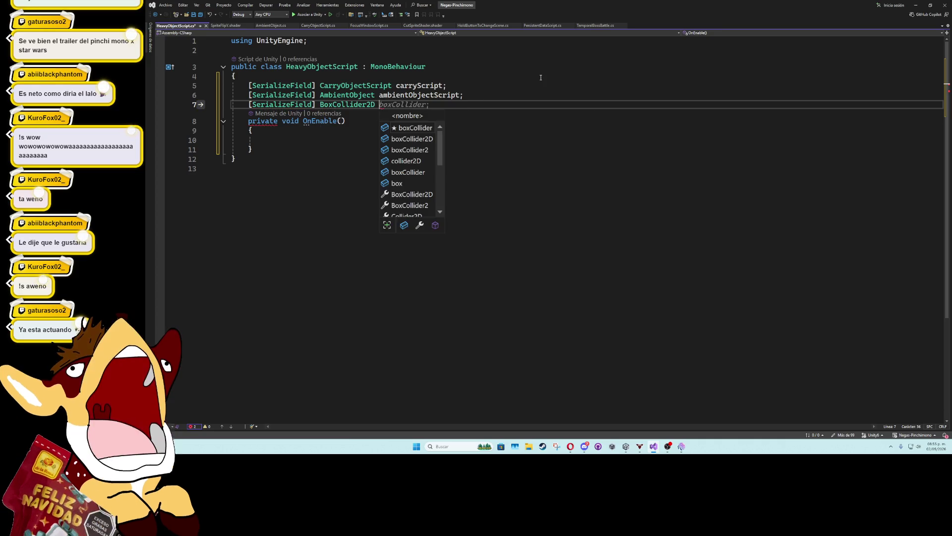
pyautogui.write('w')
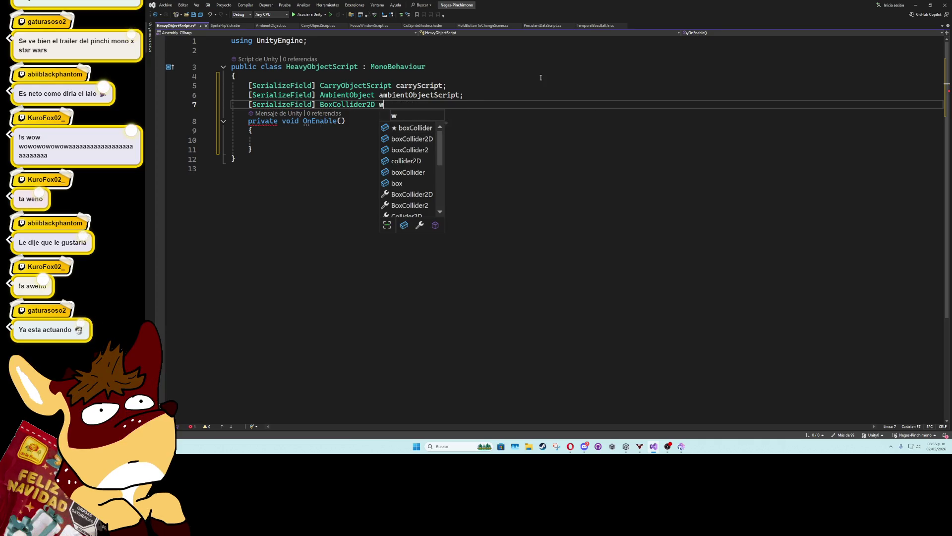
pyautogui.write('allsHitbox')
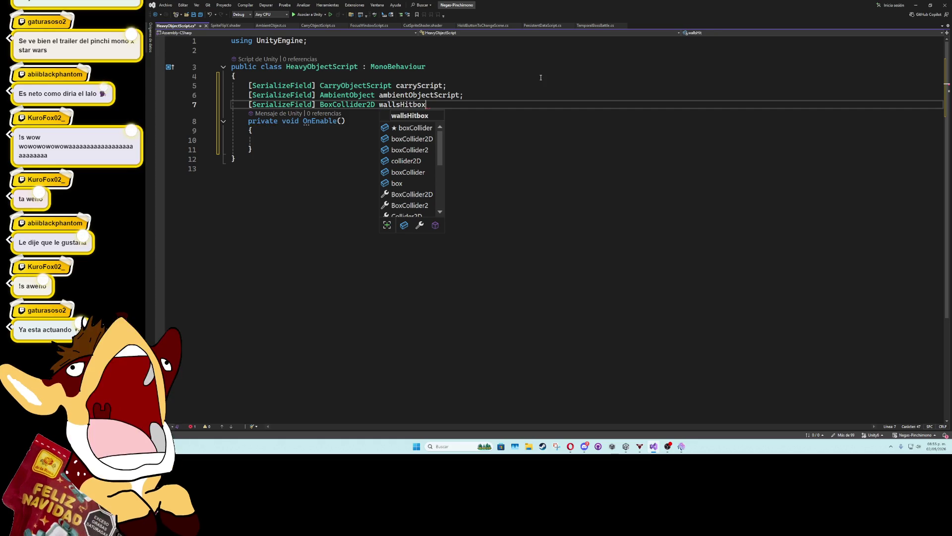
pyautogui.write('Inside;')
pyautogui.press('Left')
pyautogui.press('Left')
pyautogui.write('d')
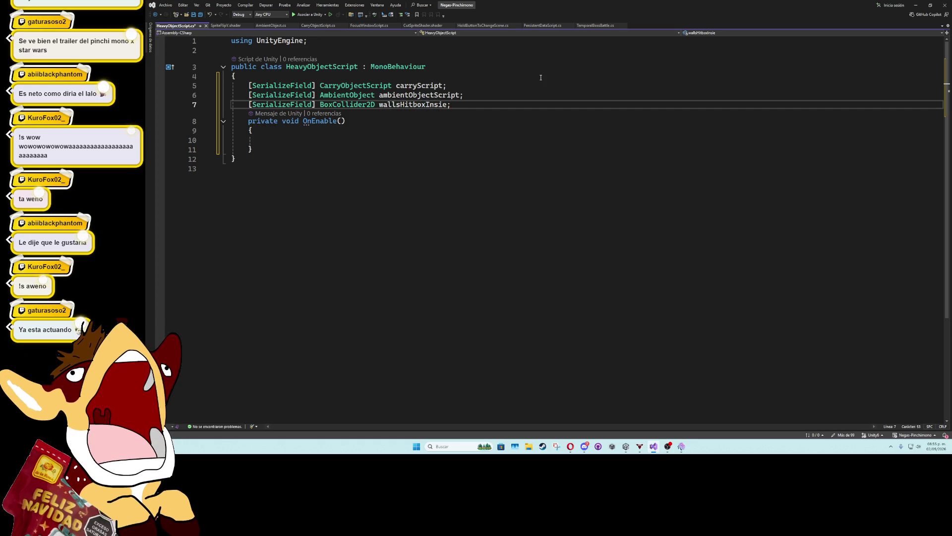
pyautogui.click(518, 139)
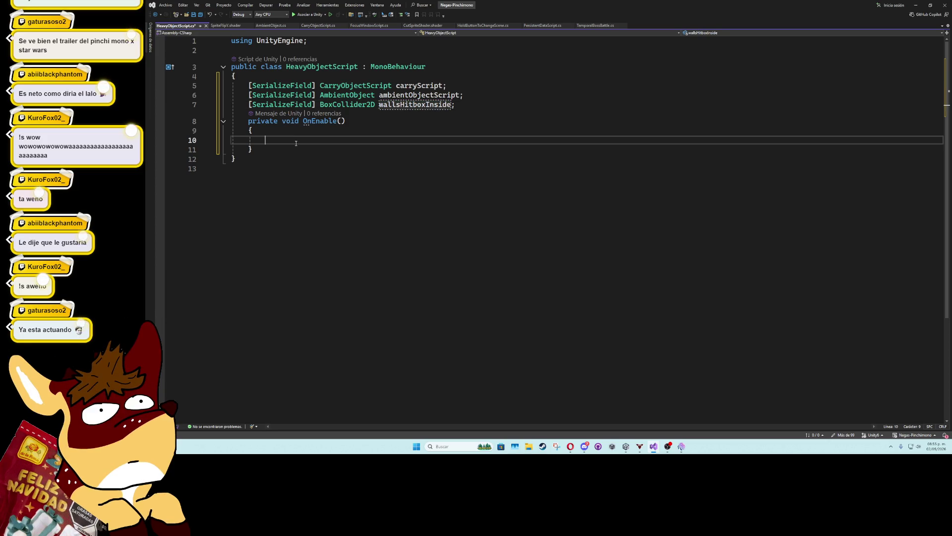
# Start an if statement in OnEnable checking PlayerStats.RunVariables.currentStrenght
pyautogui.write('if')
pyautogui.press('BackSpace')
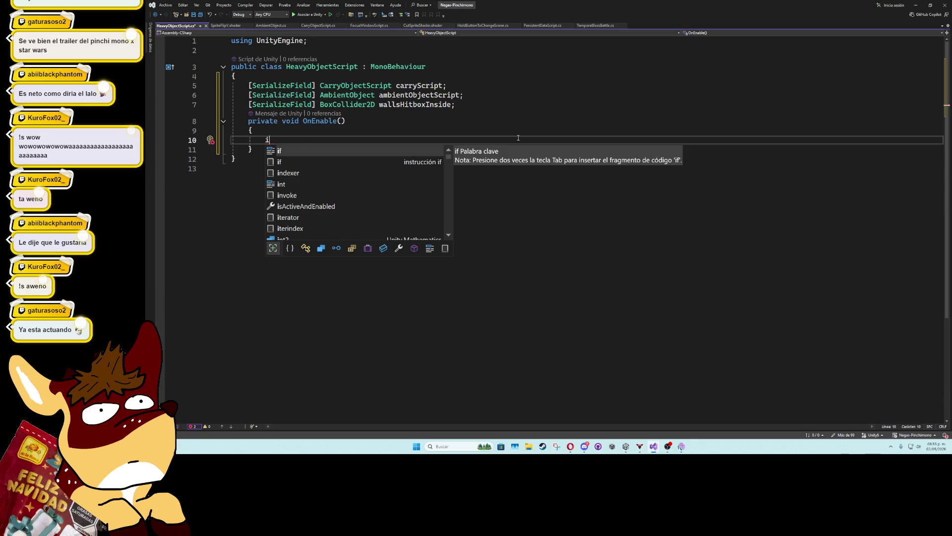
pyautogui.write('f(playerstat')
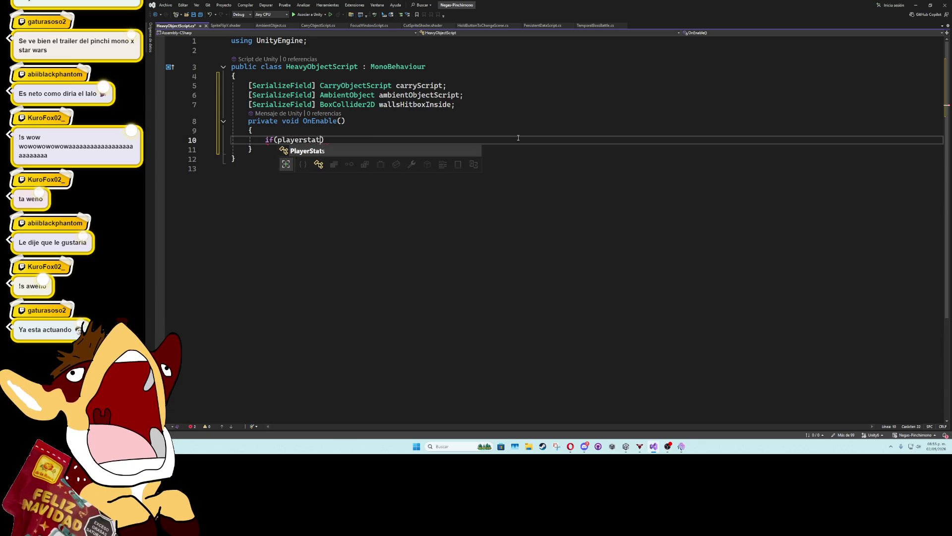
pyautogui.write('s.pl')
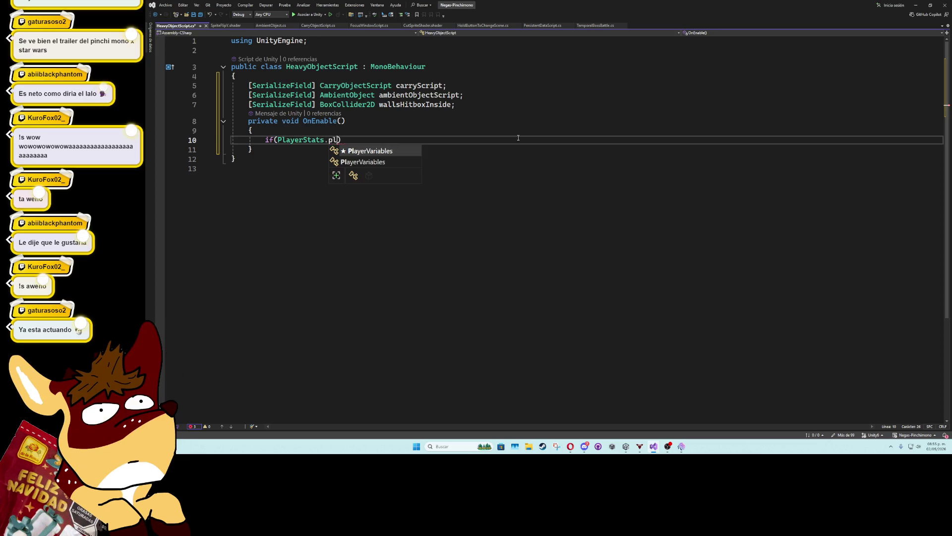
pyautogui.press('Tab')
pyautogui.write('.')
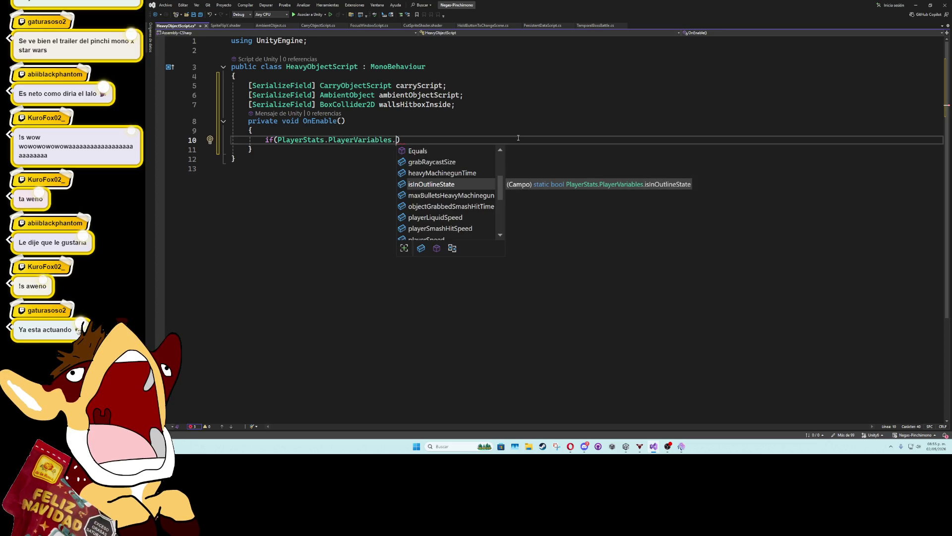
pyautogui.write('str')
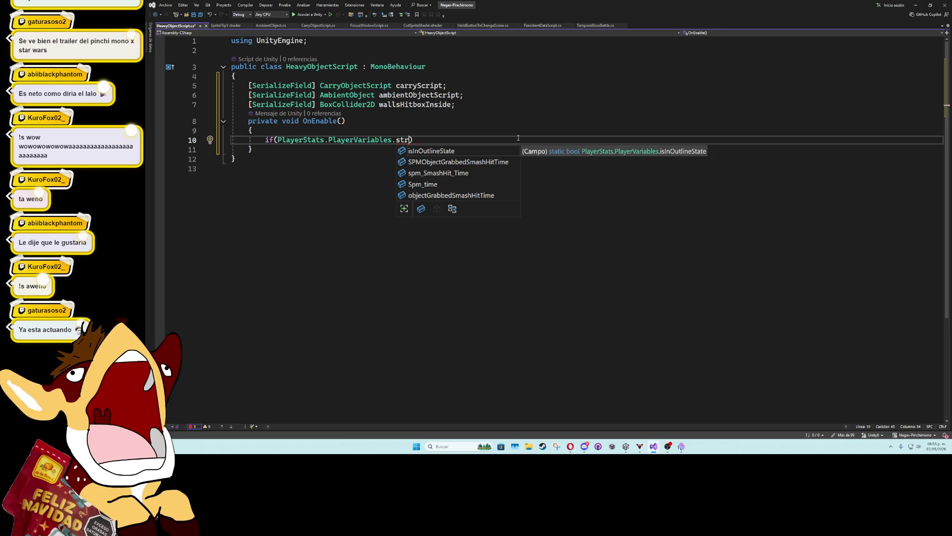
pyautogui.press('BackSpace')
pyautogui.press('BackSpace')
pyautogui.press('BackSpace')
pyautogui.write('curr')
pyautogui.press('BackSpace')
pyautogui.press('BackSpace')
pyautogui.press('BackSpace')
pyautogui.write('ru')
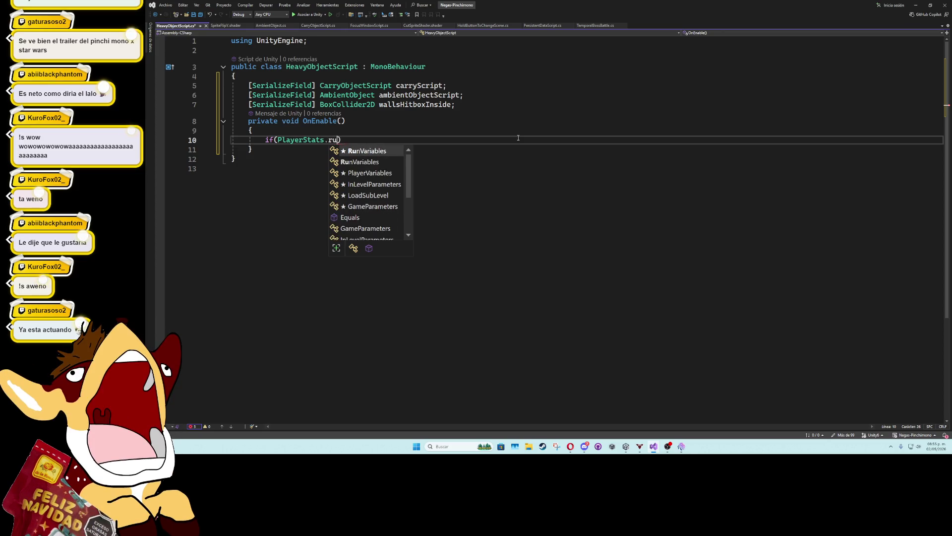
pyautogui.press('Tab')
pyautogui.write('.curre')
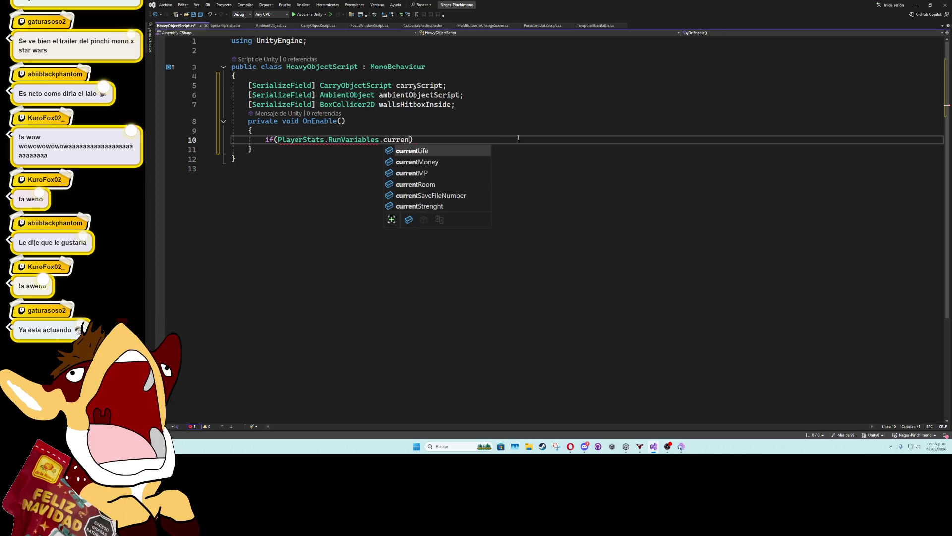
pyautogui.press('Down')
pyautogui.press('Down')
pyautogui.press('Down')
pyautogui.press('Tab')
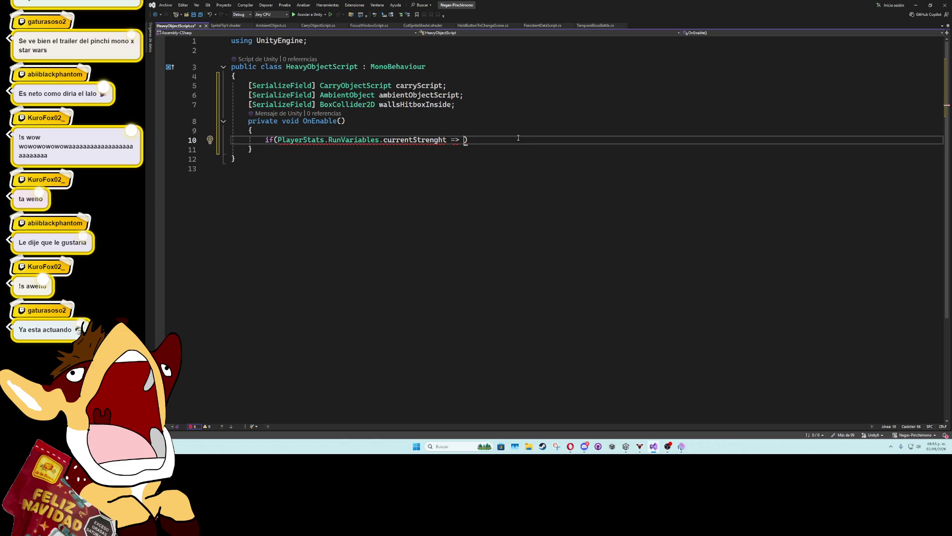
# Extend the condition to compare currentStrenght => carryScript
pyautogui.write('car')
pyautogui.press('Tab')
pyautogui.write('.')
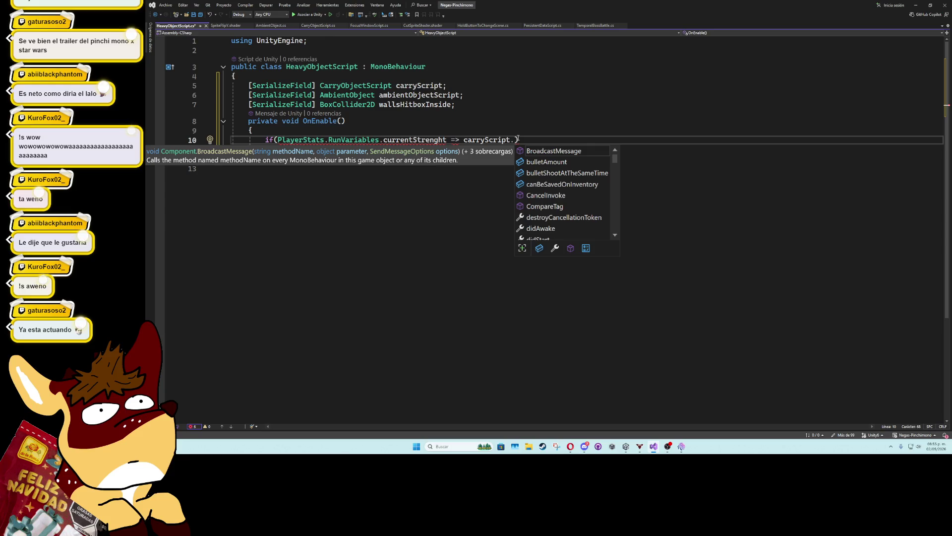
pyautogui.write('we')
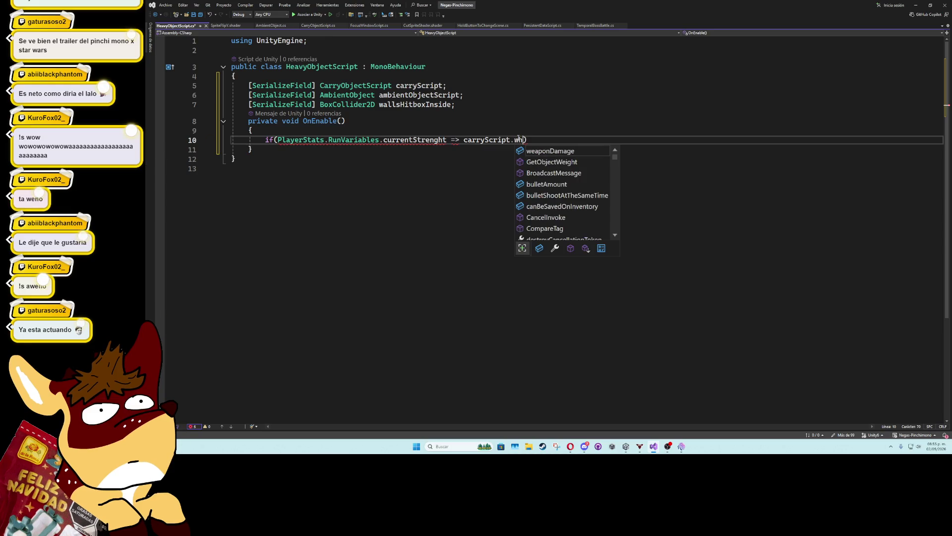
pyautogui.press('BackSpace')
pyautogui.press('BackSpace')
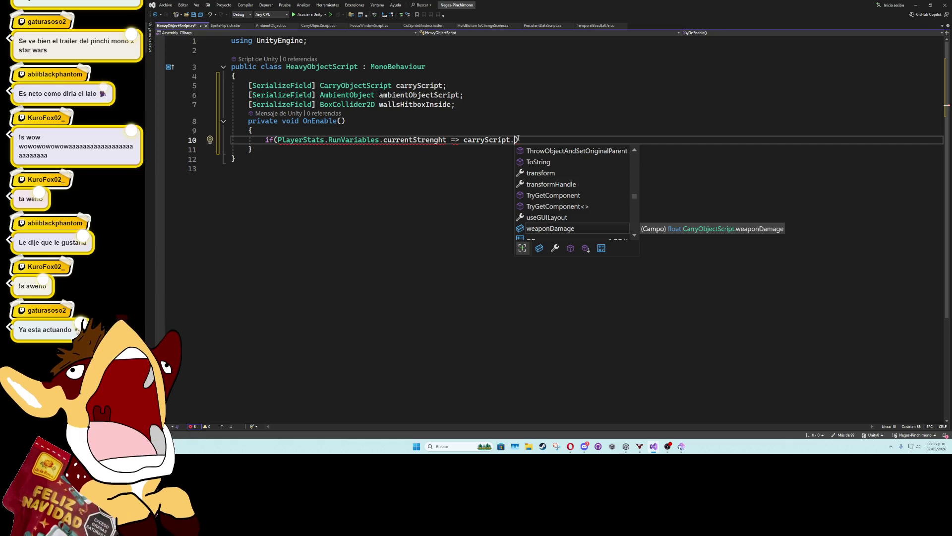
pyautogui.moveTo(669, 448)
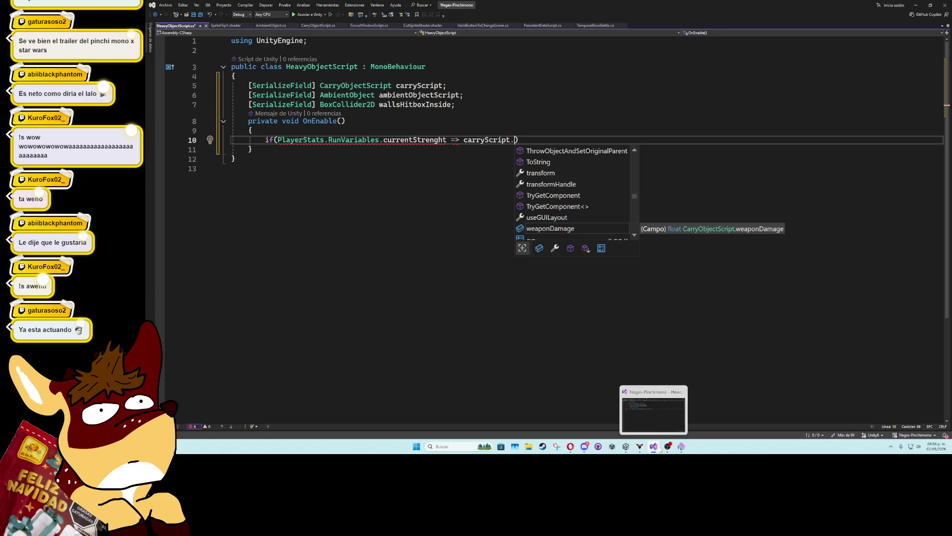
# Open Plant 2's Carry Object Script in Visual Studio using the component's Edit Script option
pyautogui.click(627, 447)
pyautogui.click(201, 315)
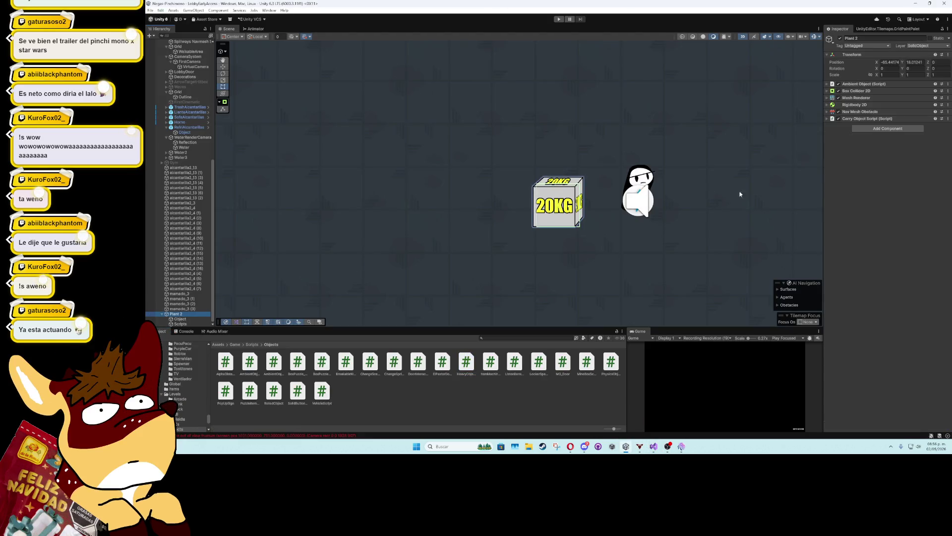
pyautogui.click(827, 119)
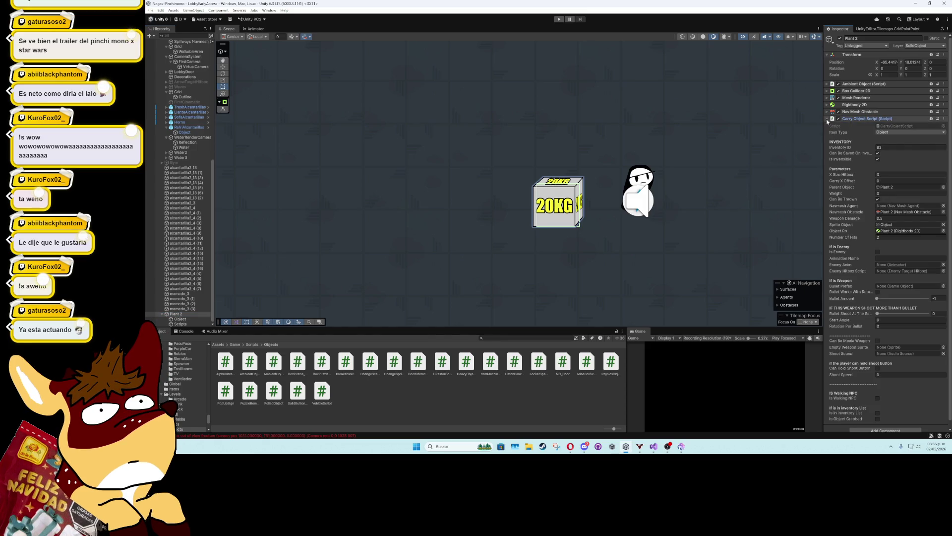
pyautogui.click(827, 119)
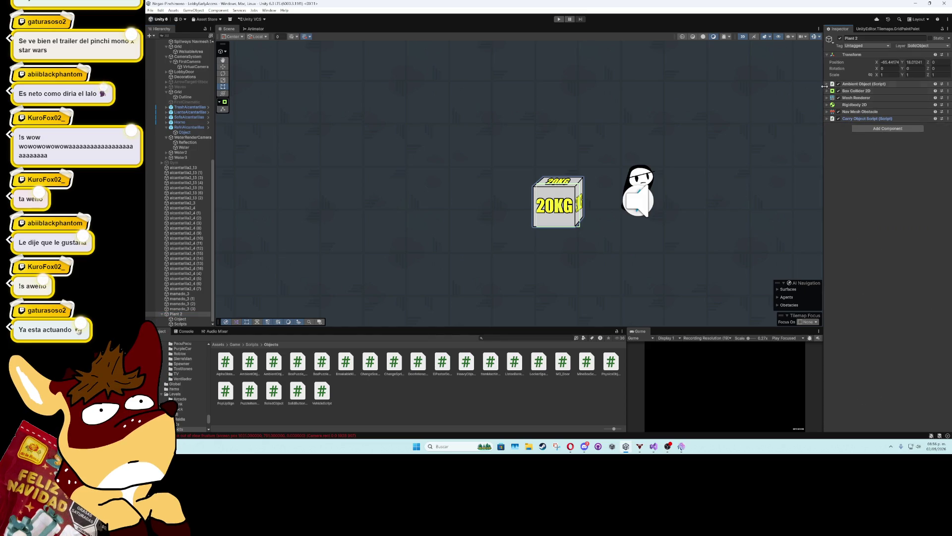
pyautogui.click(826, 85)
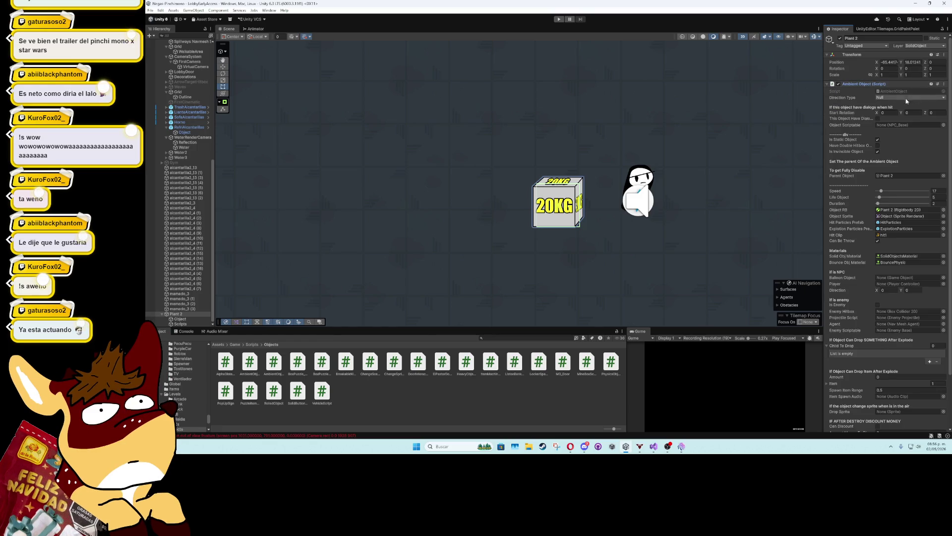
pyautogui.click(831, 85)
pyautogui.click(827, 119)
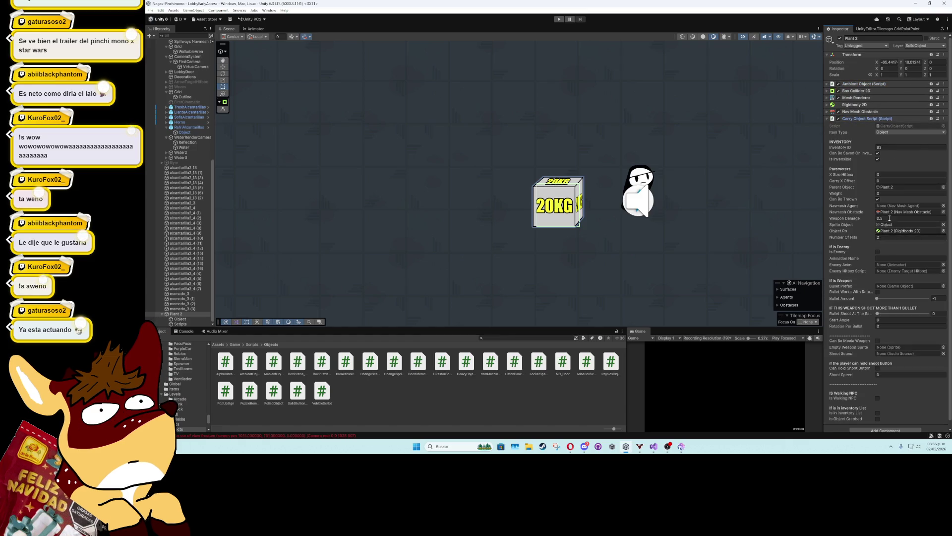
pyautogui.click(945, 118)
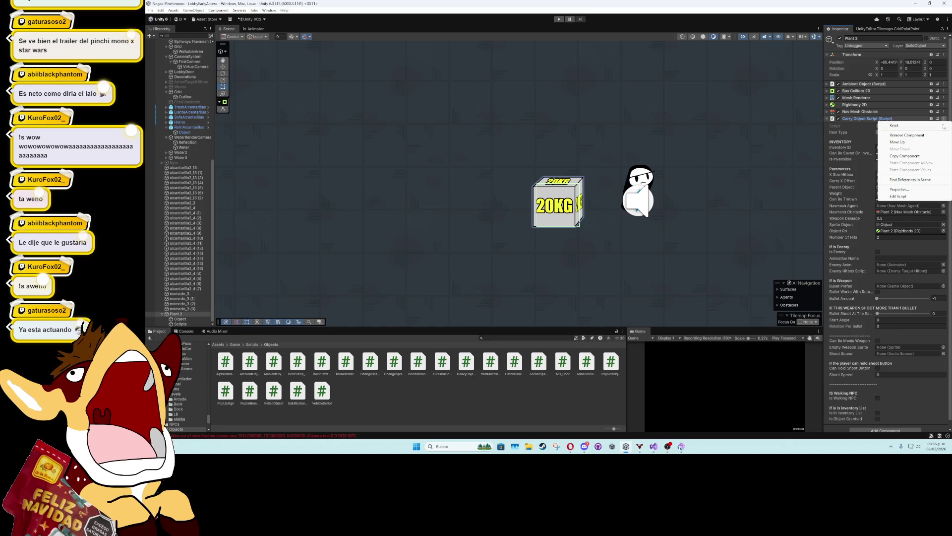
pyautogui.click(903, 197)
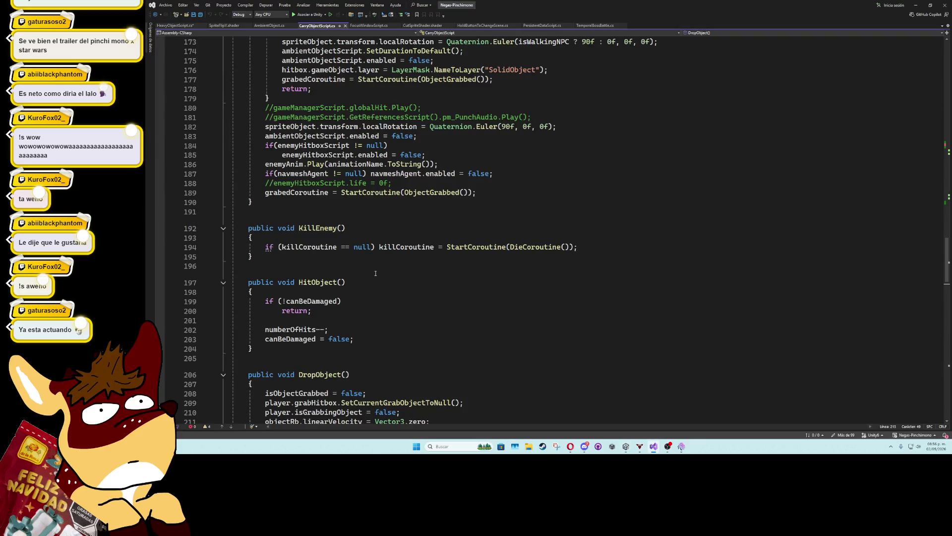
# Copy GetObjectWeight from CarryObjectScript and finish the condition with carryScript.GetObjectWeight()
pyautogui.scroll(20, 376, 273)
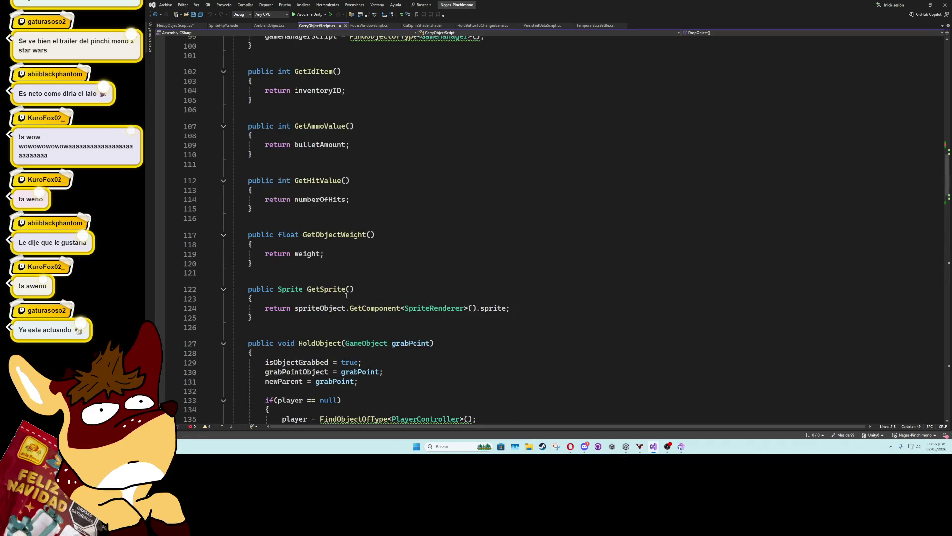
pyautogui.doubleClick(333, 235)
pyautogui.hotkey('ctrl', 'c')
pyautogui.hotkey('ctrl', 'Tab')
pyautogui.hotkey('ctrl', 'v')
pyautogui.write('(')
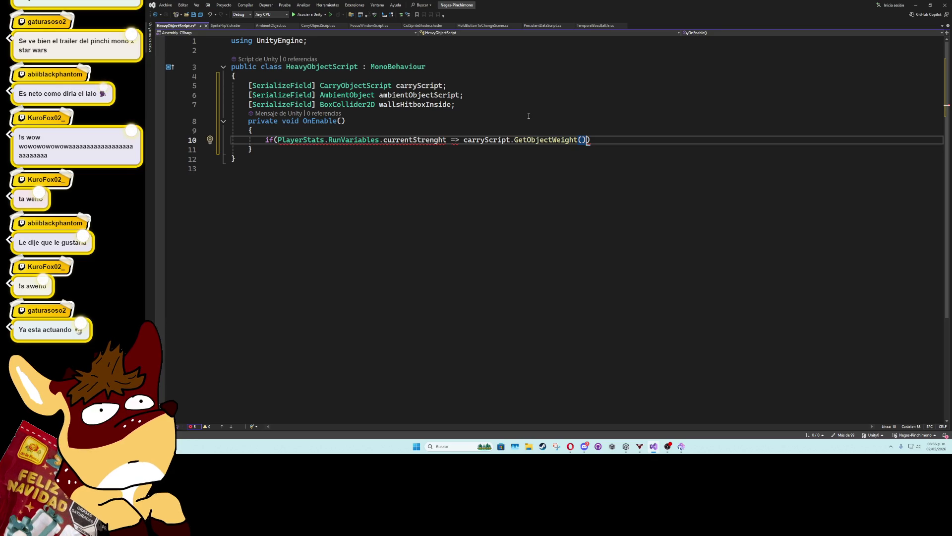
# Correct the strength comparison operator to >= and open the if-block's brace
pyautogui.moveTo(549, 141)
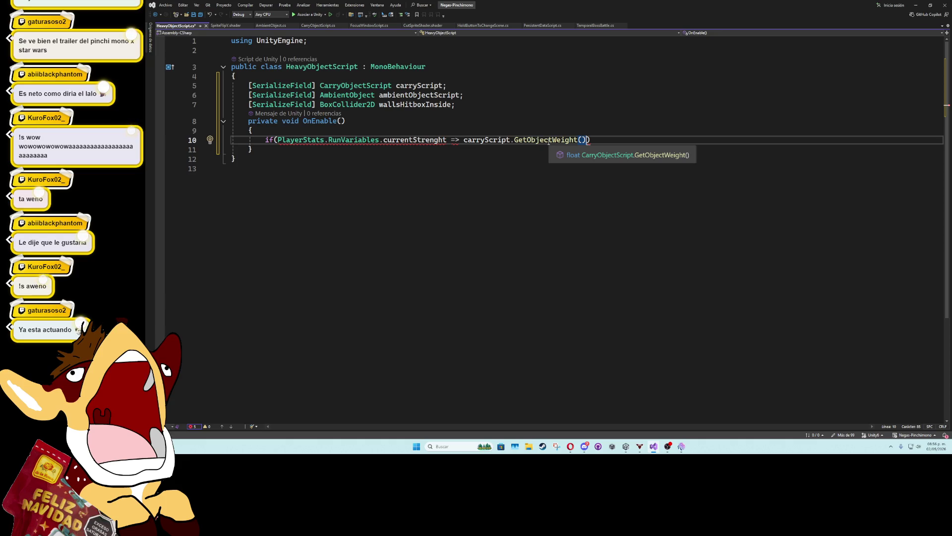
pyautogui.moveTo(464, 140)
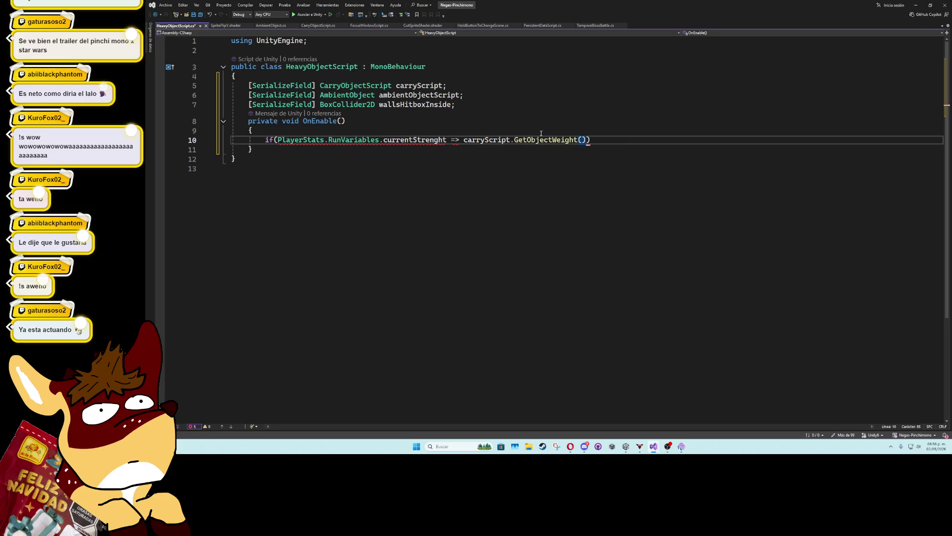
pyautogui.click(452, 140)
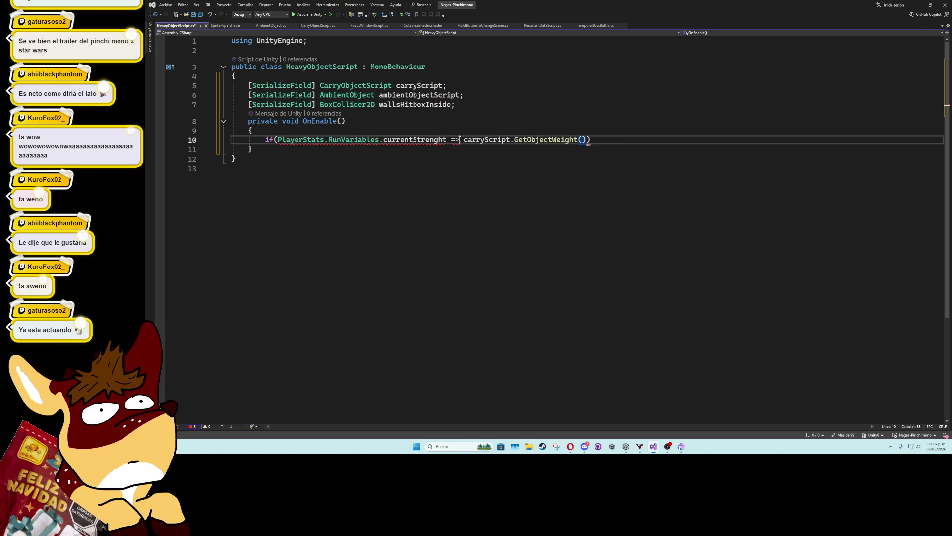
pyautogui.write('>=')
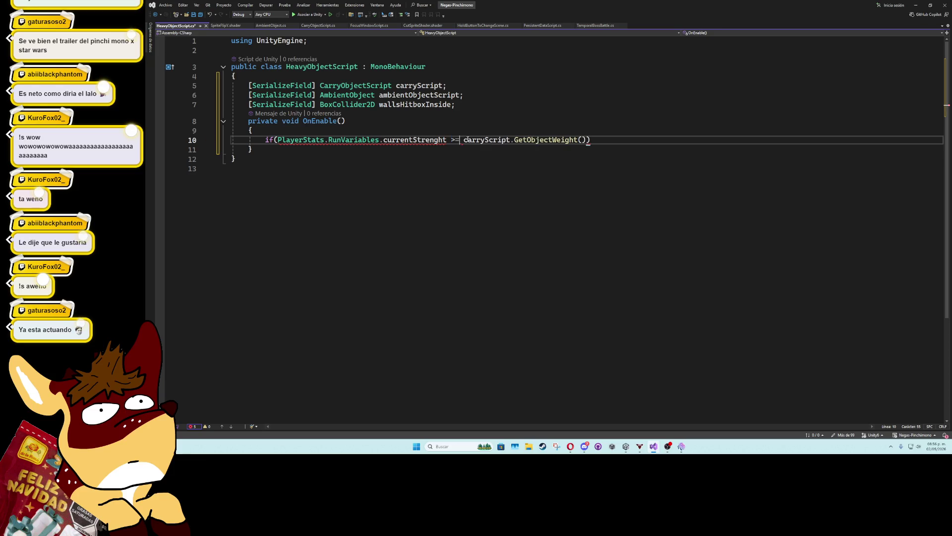
pyautogui.click(596, 140)
pyautogui.press('Return')
pyautogui.write('{')
pyautogui.press('Return')
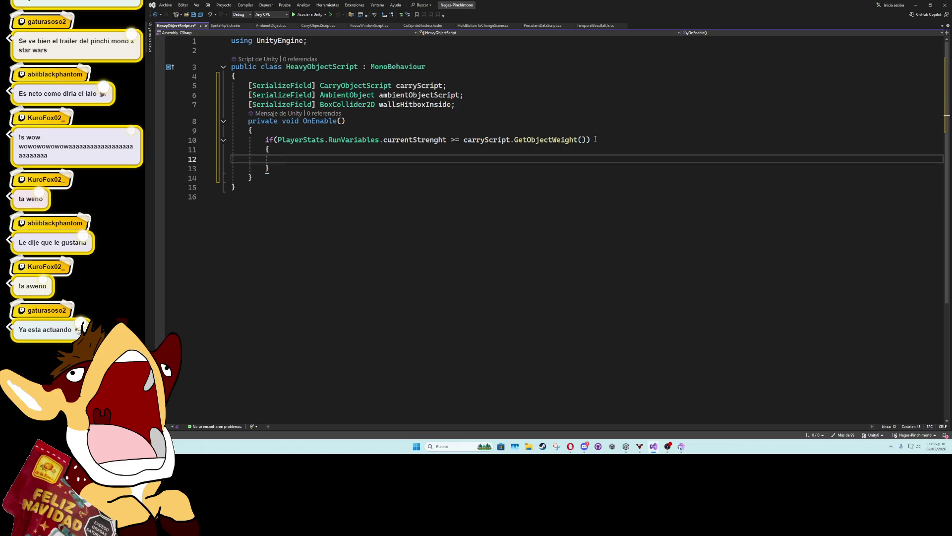
# In the if-block, enable carryScript and ambientObjectScript and set wallsHitboxInside.enabled to false
pyautogui.write('carryScript.')
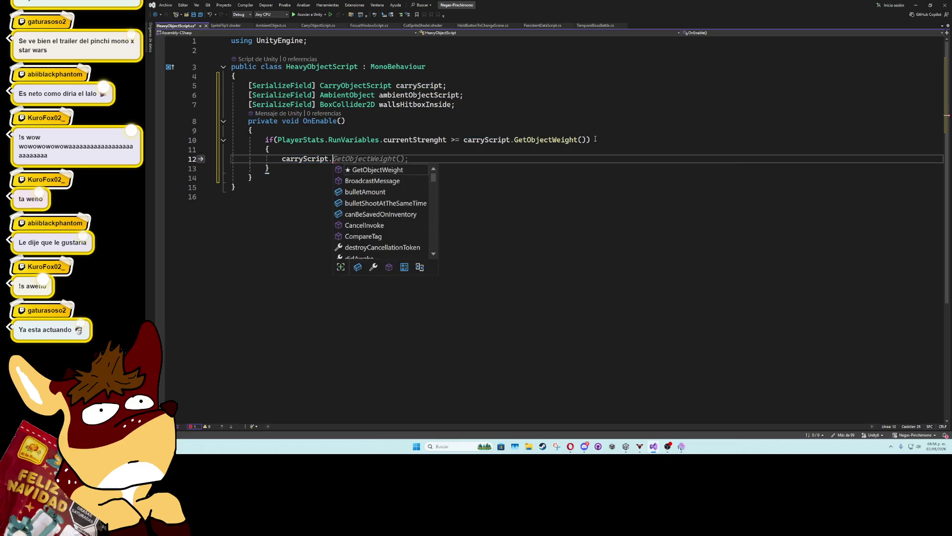
pyautogui.write('enabled = true;')
pyautogui.press('Return')
pyautogui.write('ambi')
pyautogui.press('Tab')
pyautogui.press('Tab')
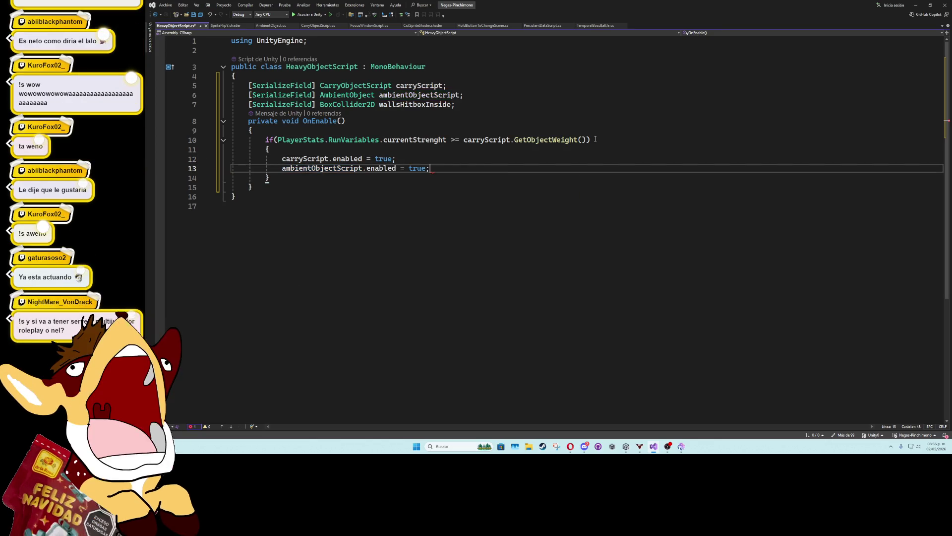
pyautogui.press('Return')
pyautogui.write('wa')
pyautogui.press('Tab')
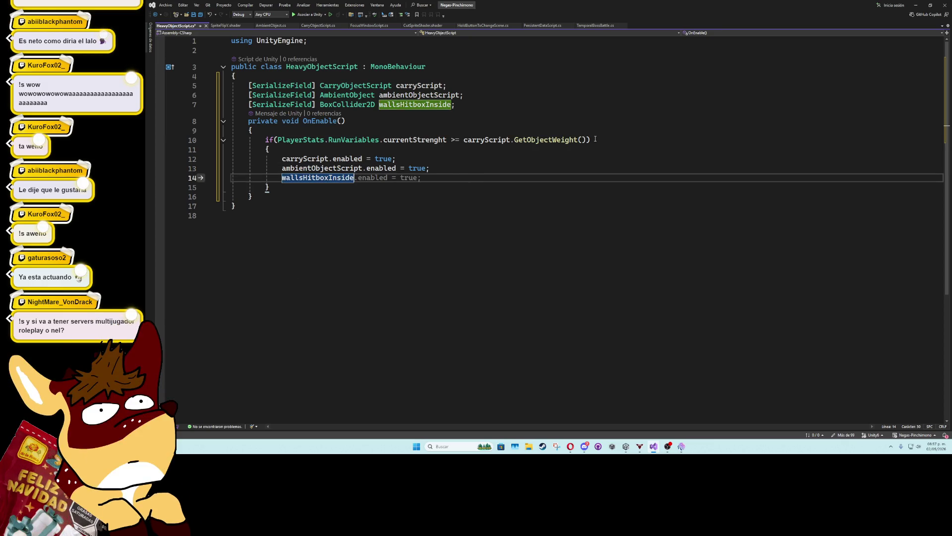
pyautogui.write('.enabled ')
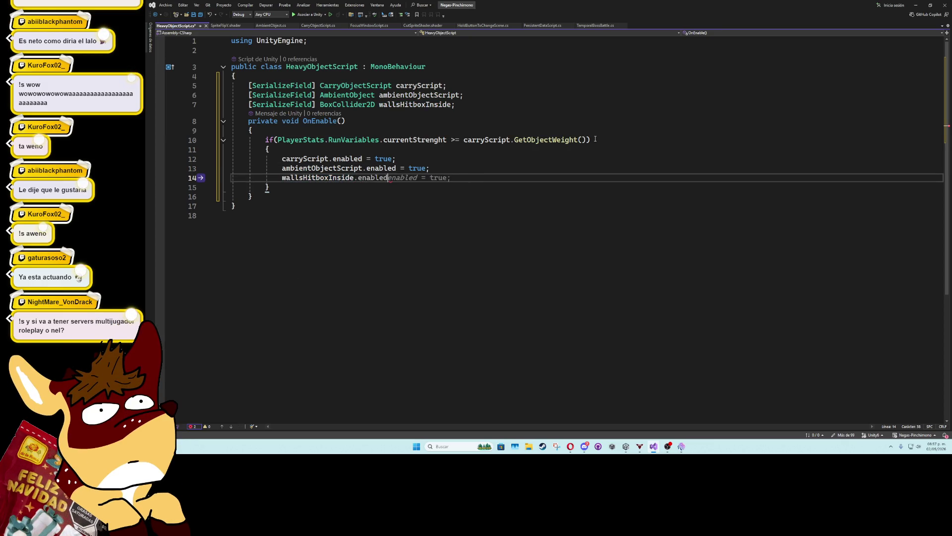
pyautogui.write('= false;')
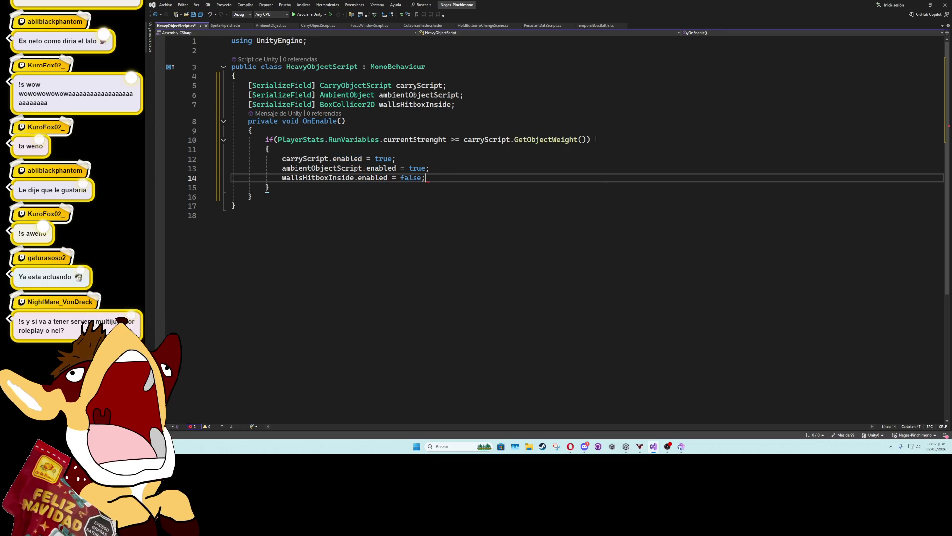
# Add an else block and paste the three assignment lines into it
pyautogui.press('Down')
pyautogui.press('Return')
pyautogui.write('else')
pyautogui.press('Return')
pyautogui.write('{')
pyautogui.press('Return')
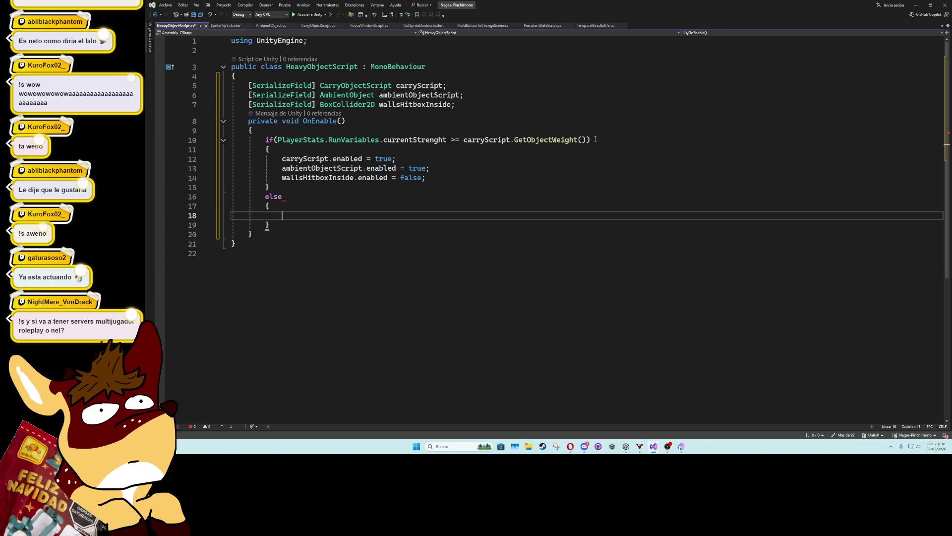
pyautogui.moveTo(282, 158); pyautogui.dragTo(445, 183)
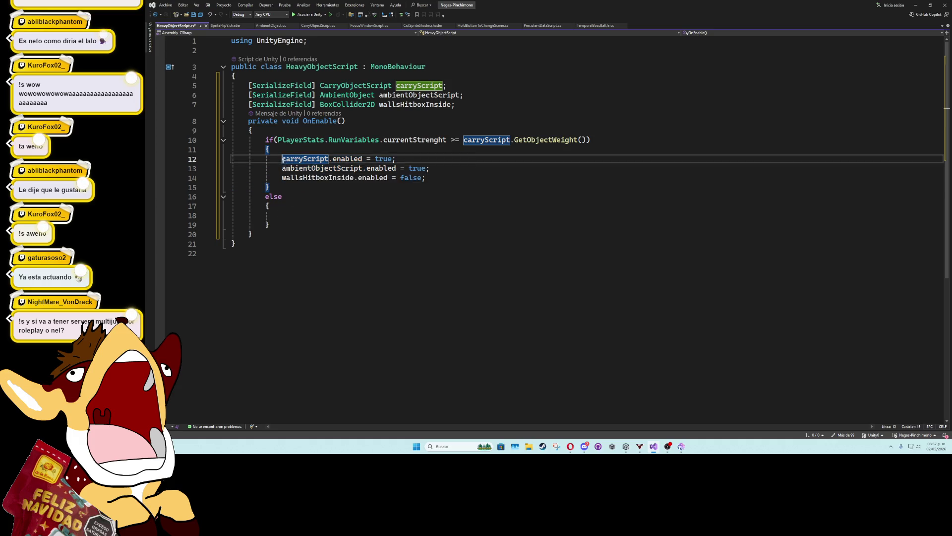
pyautogui.moveTo(282, 158); pyautogui.dragTo(426, 177)
pyautogui.hotkey('ctrl', 'c')
pyautogui.click(306, 216)
pyautogui.hotkey('ctrl', 'v')
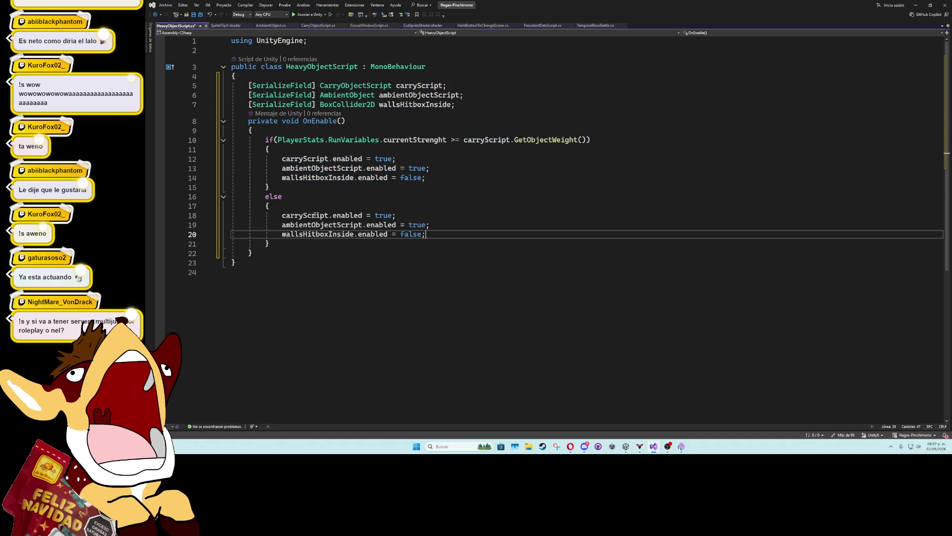
# In the else block, set carryScript and ambientObjectScript to false and wallsHitboxInside to true, then save
pyautogui.doubleClick(387, 216)
pyautogui.write('fa')
pyautogui.press('Tab')
pyautogui.doubleClick(417, 225)
pyautogui.write('fa')
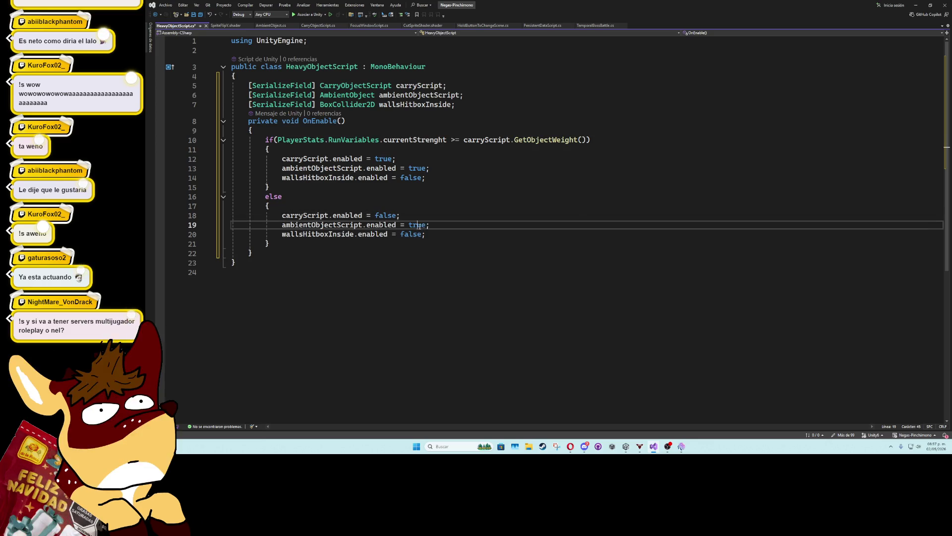
pyautogui.press('Tab')
pyautogui.doubleClick(409, 235)
pyautogui.write('true')
pyautogui.click(421, 218)
pyautogui.hotkey('ctrl', 's')
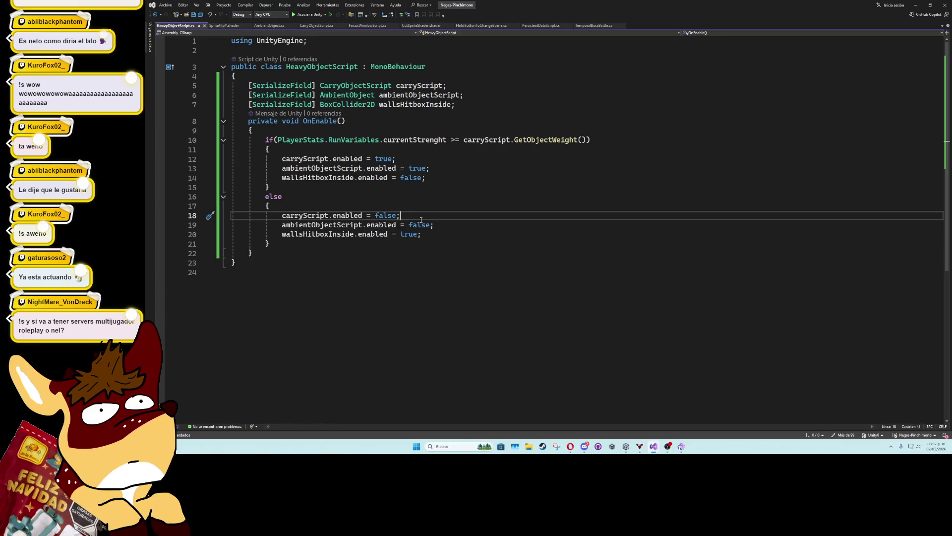
# Insert a blank line after the field declarations, save, and return to Unity
pyautogui.click(432, 180)
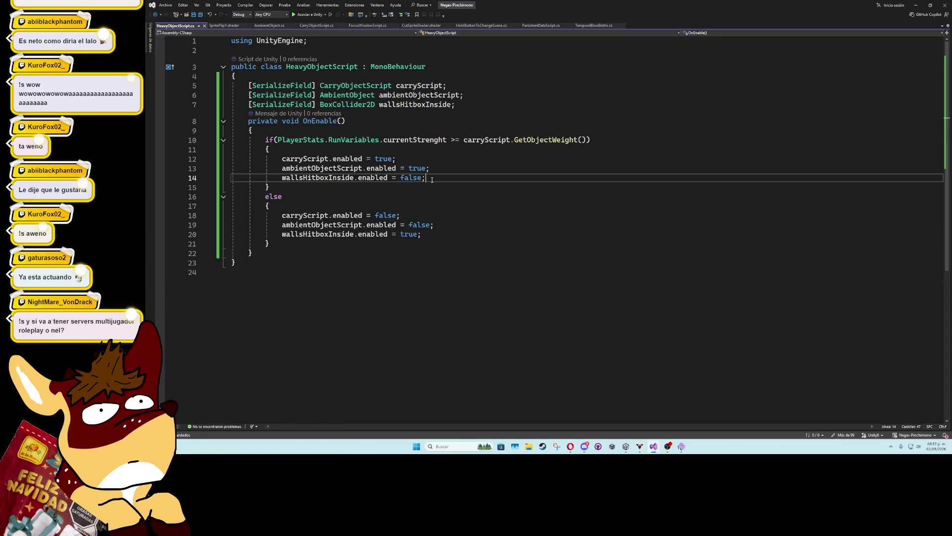
pyautogui.click(416, 129)
pyautogui.click(463, 104)
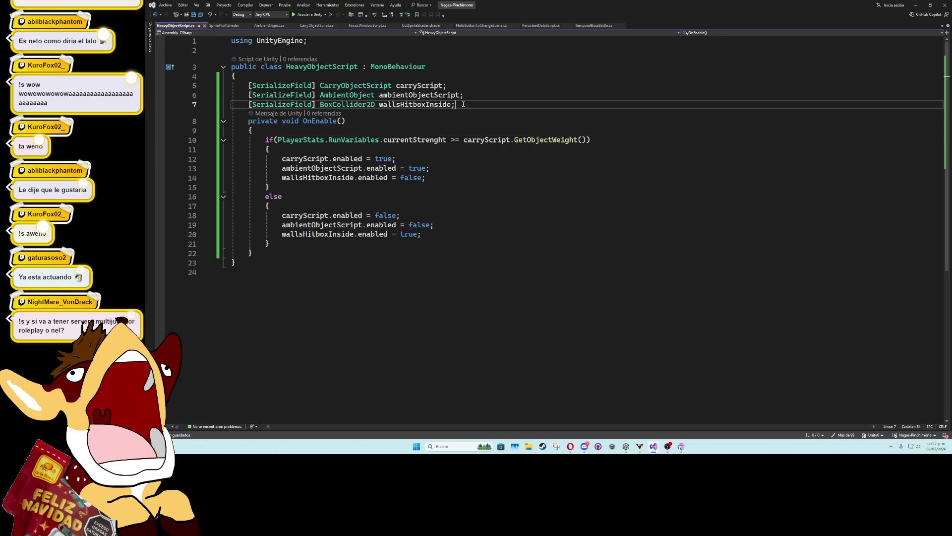
pyautogui.press('Return')
pyautogui.click(464, 73)
pyautogui.hotkey('ctrl', 's')
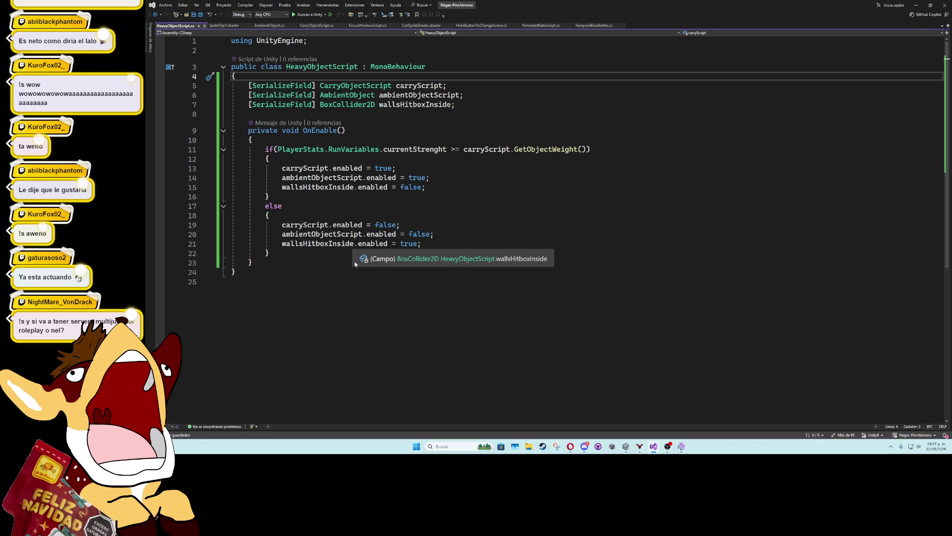
pyautogui.click(915, 5)
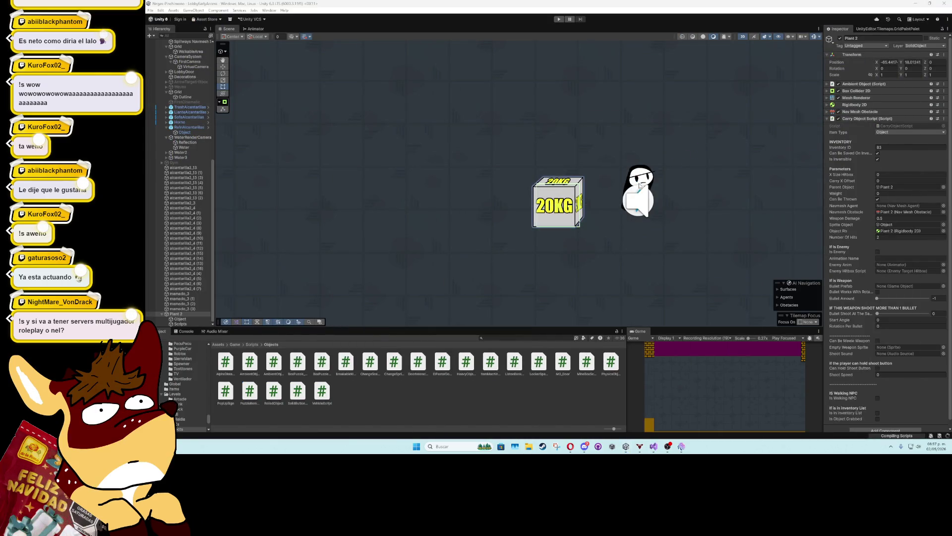
# Add a Heavy Object Script component to Plant 2's Scripts child
pyautogui.click(185, 314)
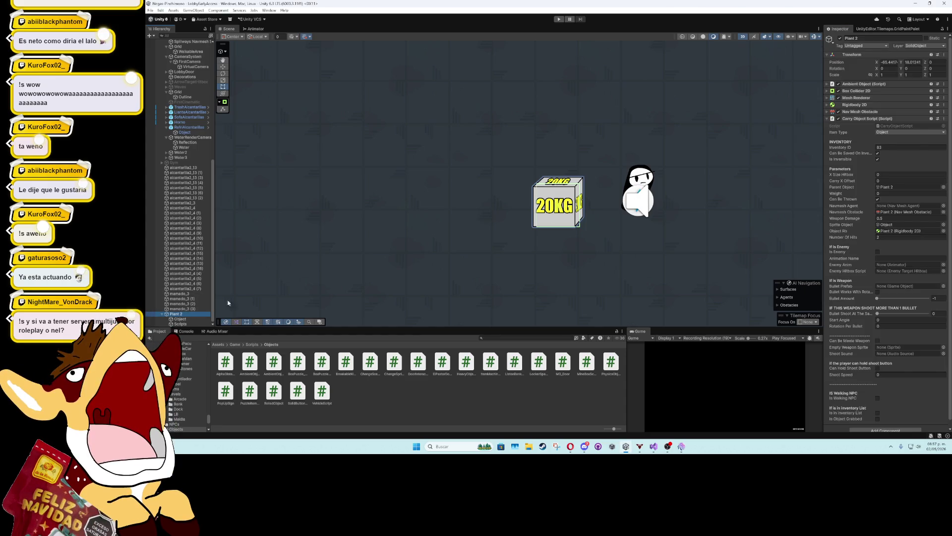
pyautogui.click(196, 323)
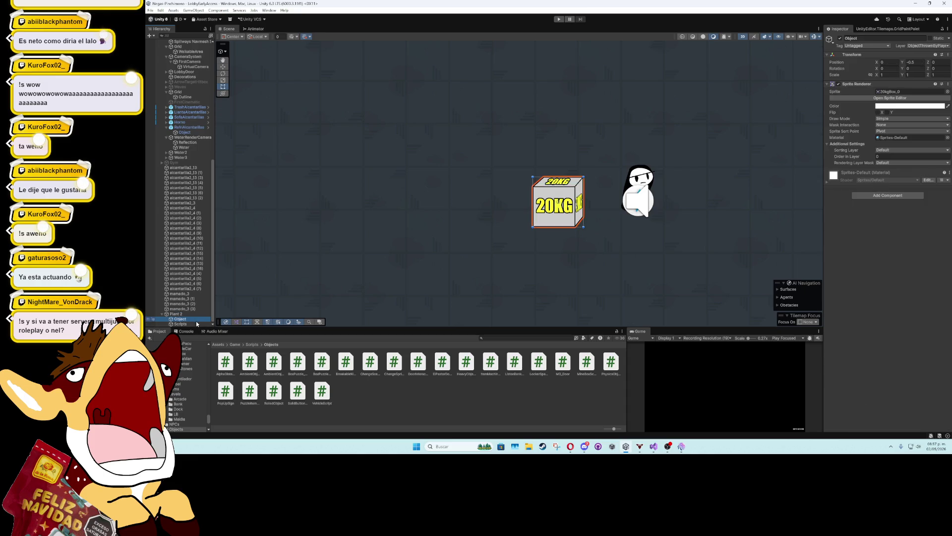
pyautogui.click(874, 94)
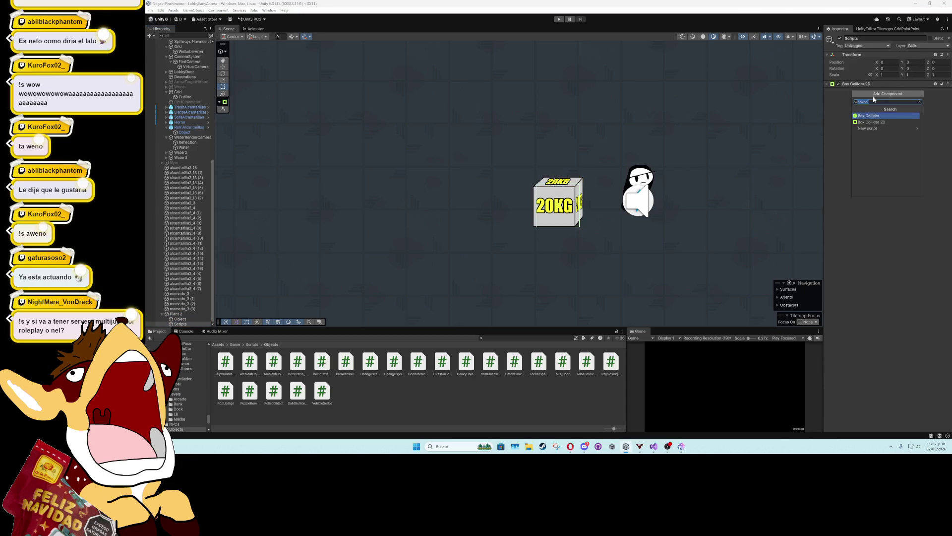
pyautogui.write('heavy')
pyautogui.press('Return')
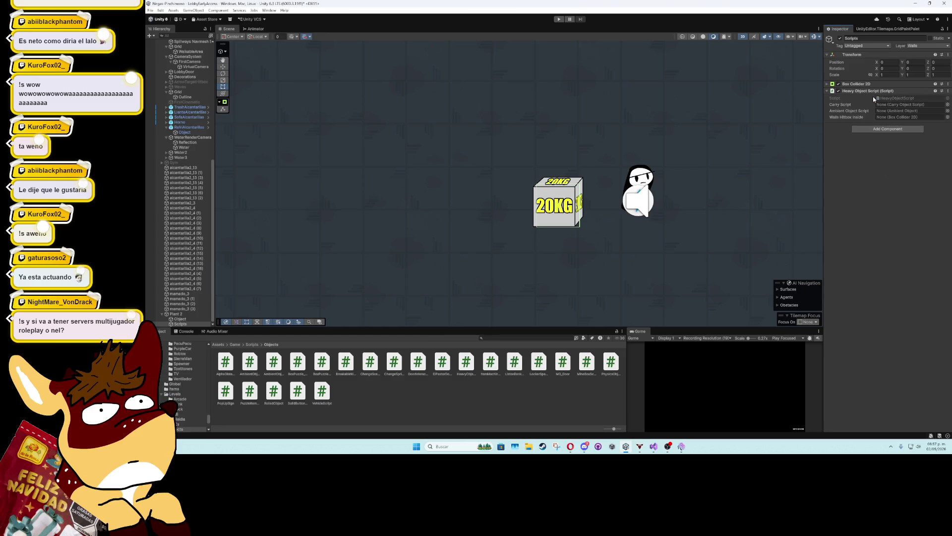
# Link Plant 2 as carry and ambient script, Scripts as walls hitbox, then start renaming Plant 2 HeavyBox20KG
pyautogui.moveTo(176, 314)
pyautogui.mouseDown()
pyautogui.moveTo(784, 211)
pyautogui.moveTo(908, 104)
pyautogui.mouseUp()
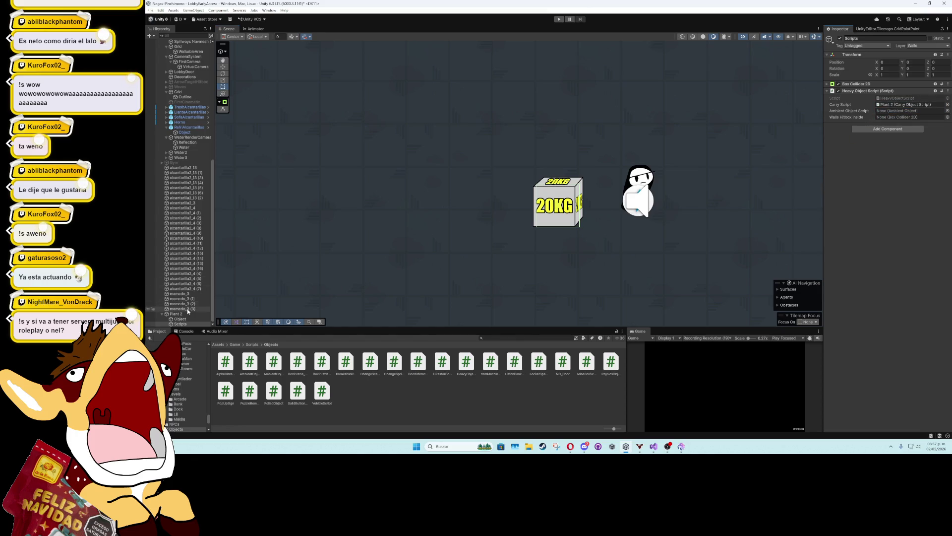
pyautogui.moveTo(176, 314); pyautogui.dragTo(908, 111)
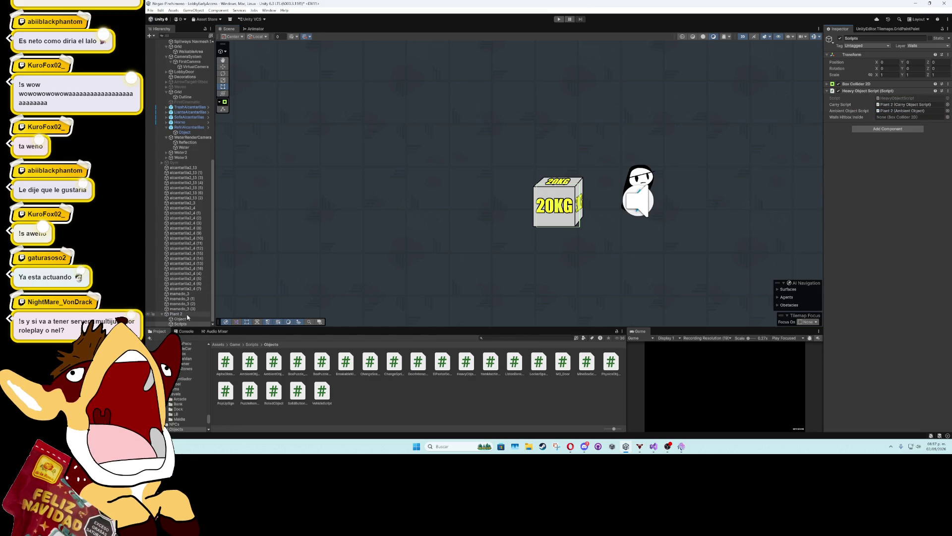
pyautogui.moveTo(186, 325)
pyautogui.mouseDown()
pyautogui.moveTo(695, 224)
pyautogui.moveTo(913, 105)
pyautogui.moveTo(919, 118)
pyautogui.mouseUp()
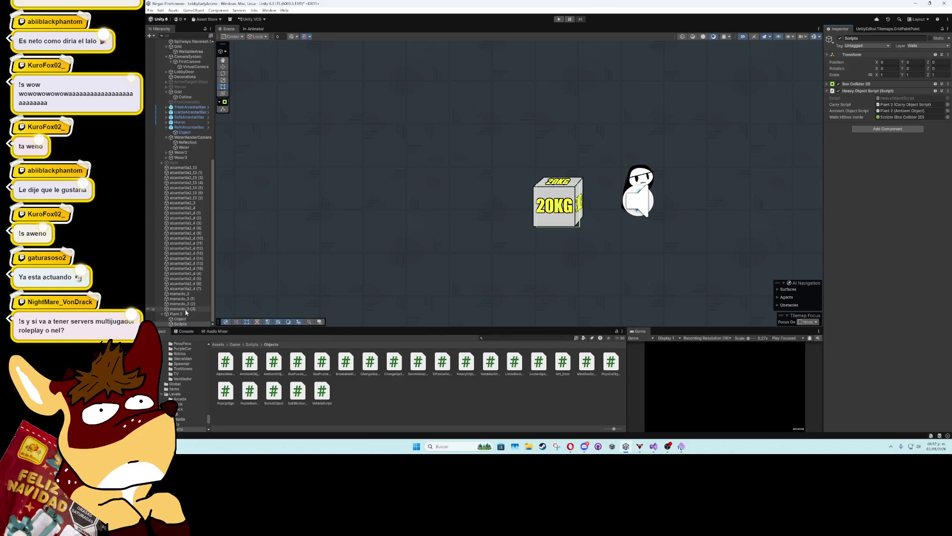
pyautogui.click(177, 314)
pyautogui.write('eavy')
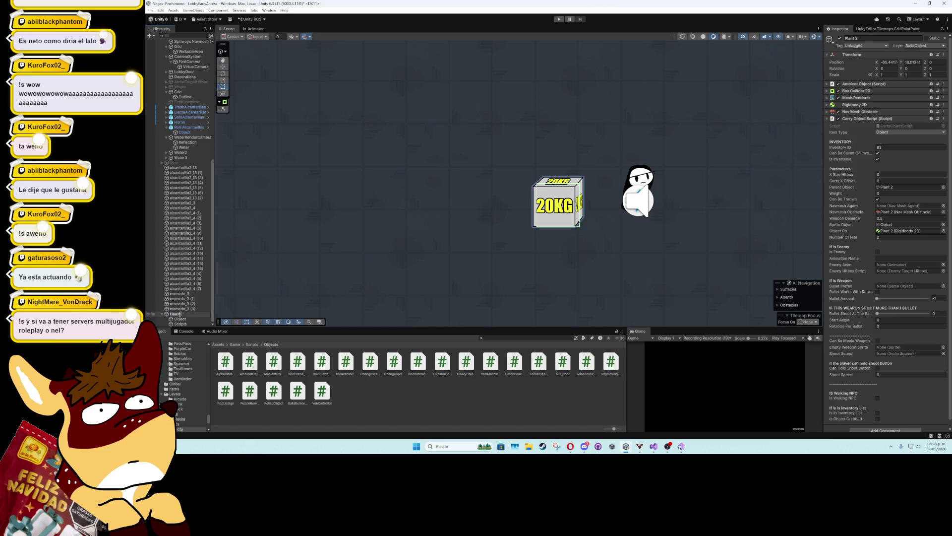
pyautogui.write('Box20KG')
# Confirm the HeavyBox20KG name, then run and stop a quick Play-mode test
pyautogui.press('Return')
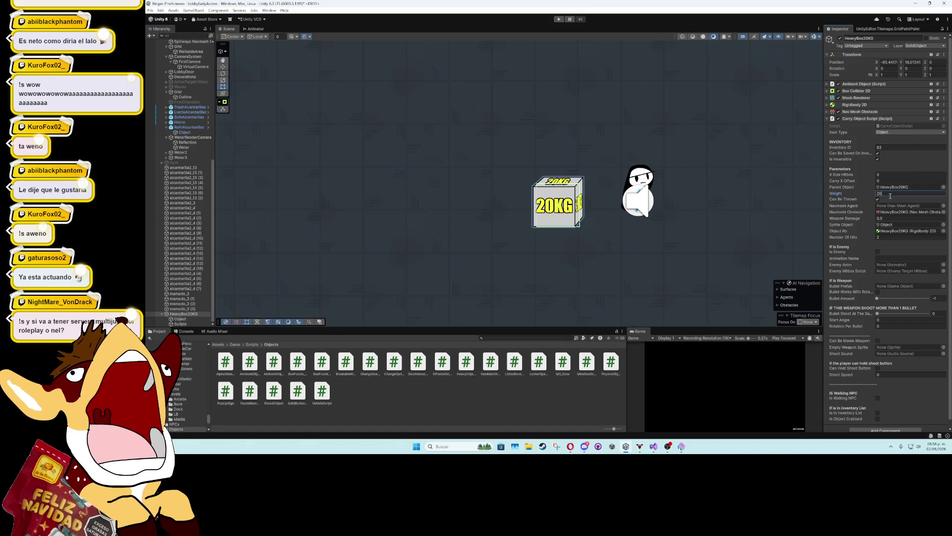
pyautogui.click(559, 18)
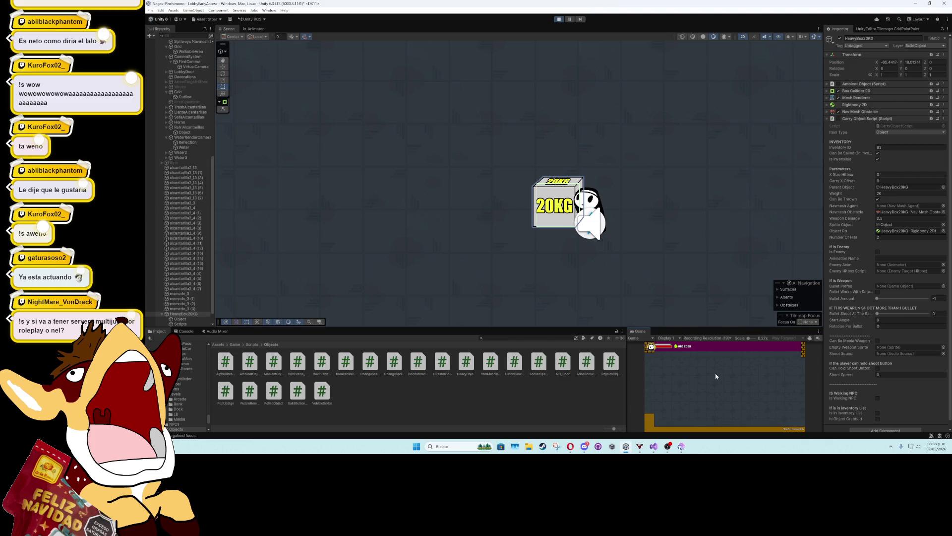
pyautogui.scroll(-4, 699, 225)
pyautogui.click(559, 19)
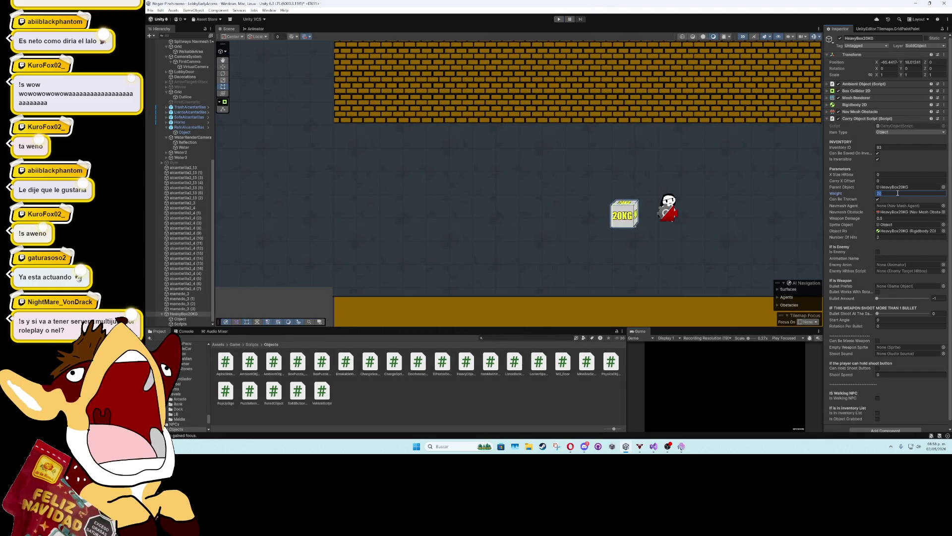
# Restart Play mode, walk to the 20KG box, lift it, carry it and throw it
pyautogui.click(560, 19)
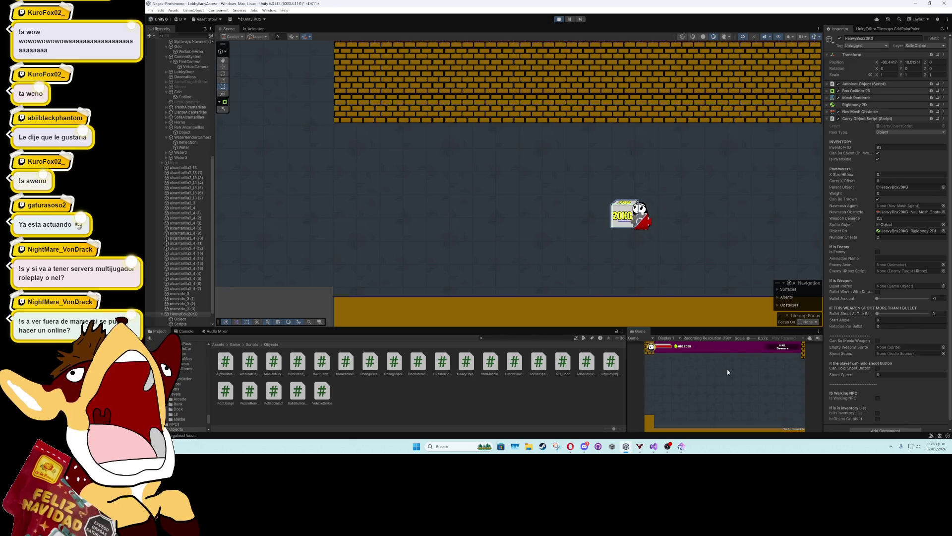
pyautogui.press('Left')
pyautogui.press('Right')
pyautogui.press('Left')
pyautogui.press('Right')
pyautogui.press('e')
pyautogui.press('Left')
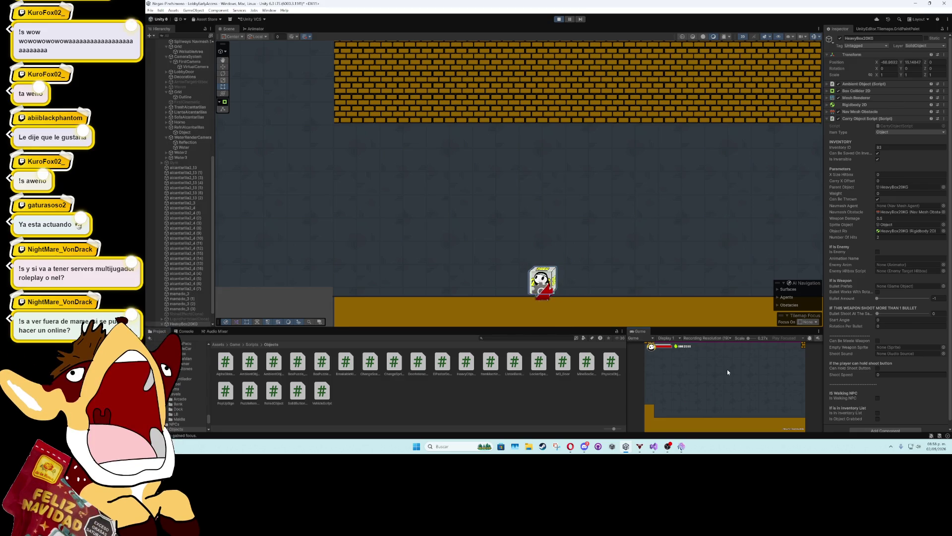
pyautogui.press('Right')
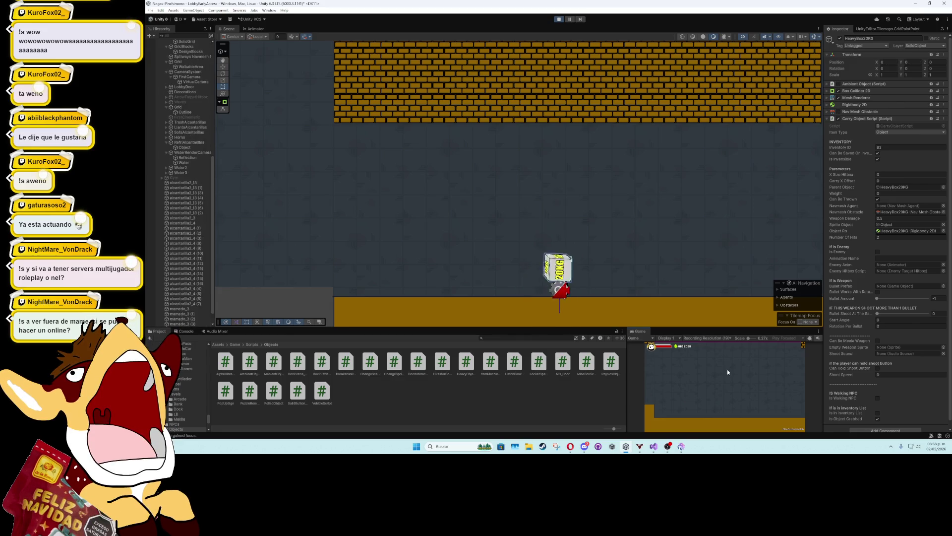
pyautogui.press('e')
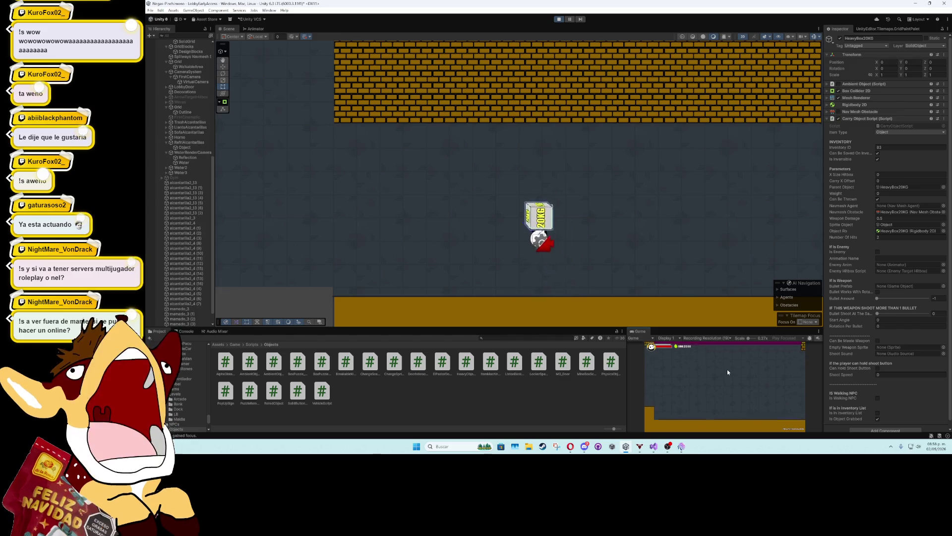
pyautogui.press('Left')
pyautogui.press('Left')
# Pick the 20KG box up again, put it down, and circle the character around it
pyautogui.press('Right')
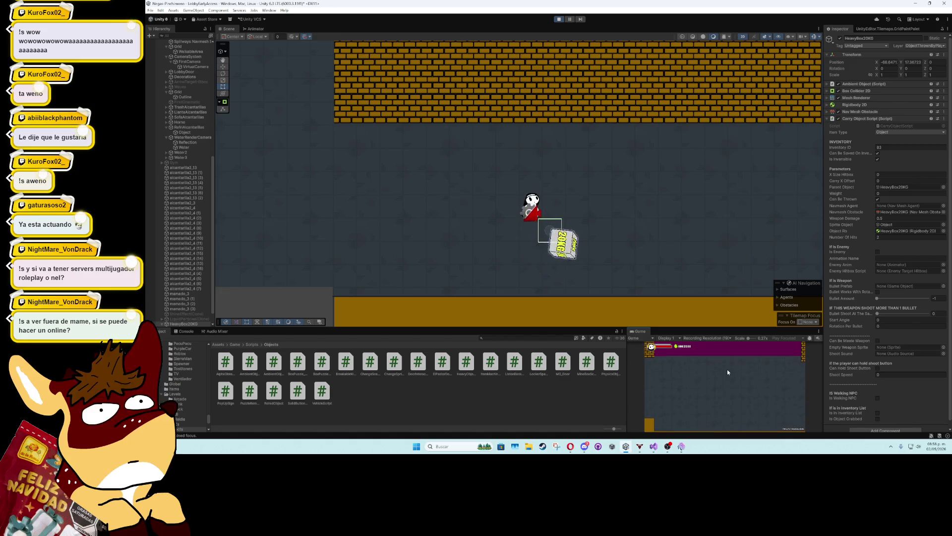
pyautogui.press('Right')
pyautogui.press('e')
pyautogui.press('e')
pyautogui.press('Right')
pyautogui.press('Left')
pyautogui.press('Right')
pyautogui.press('Down')
pyautogui.press('Up')
pyautogui.press('Right')
pyautogui.press('Down')
pyautogui.press('Up')
pyautogui.press('Left')
pyautogui.press('Right')
pyautogui.press('Left')
pyautogui.press('Up')
pyautogui.press('Right')
# Check the Ambient Object script settings, stop Play mode, and return to HeavyObjectScript
pyautogui.click(827, 83)
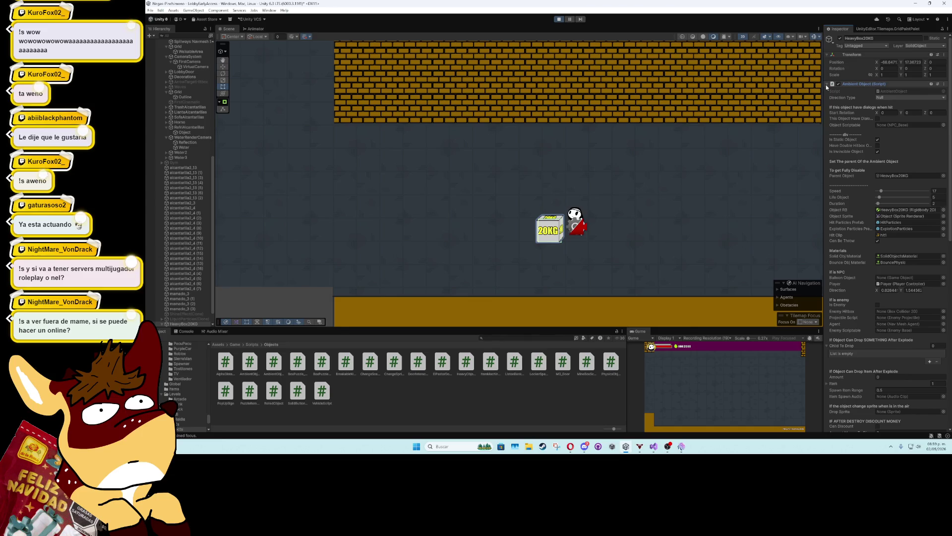
pyautogui.click(826, 84)
pyautogui.click(559, 19)
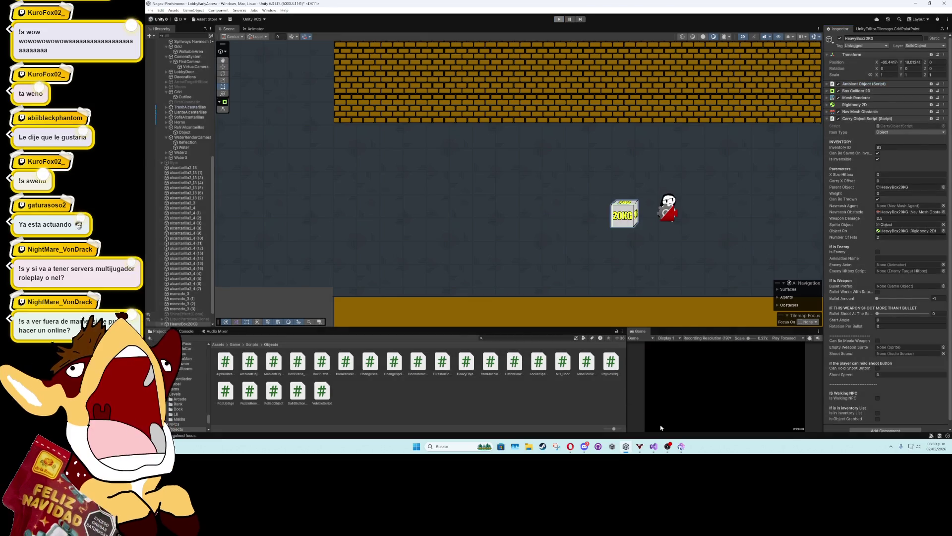
pyautogui.click(654, 446)
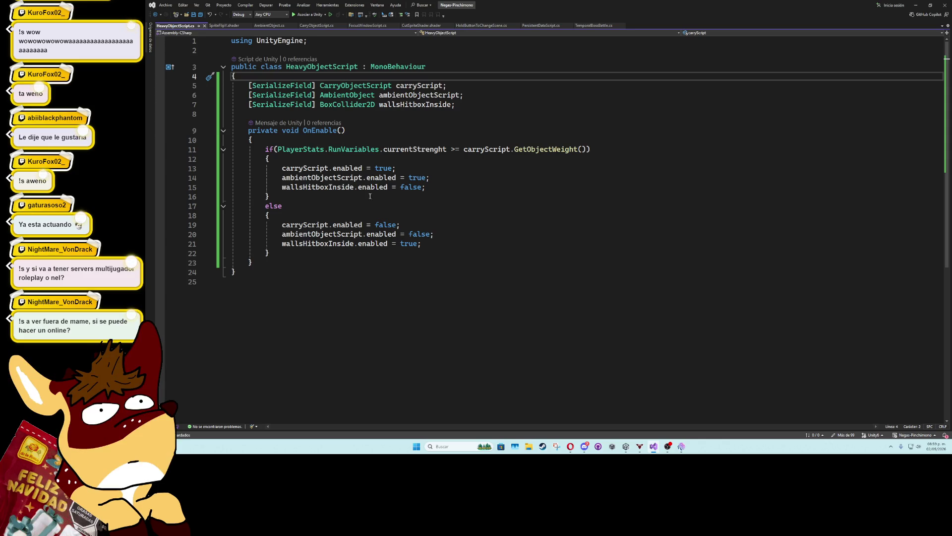
# Start a new ambientObjectScript. line after wallsHitboxInside in the strong-player branch, leaving the member unwritten
pyautogui.click(436, 186)
pyautogui.press('Return')
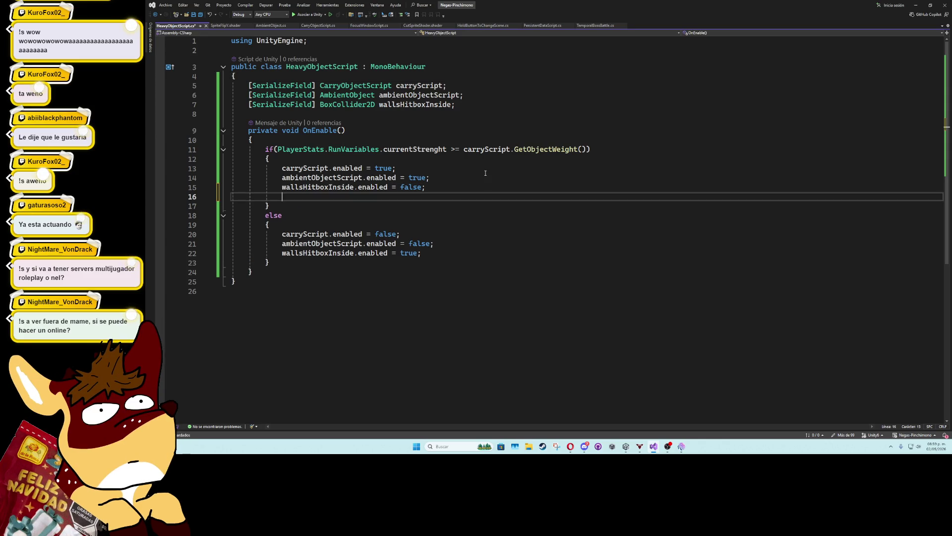
pyautogui.write('amboe')
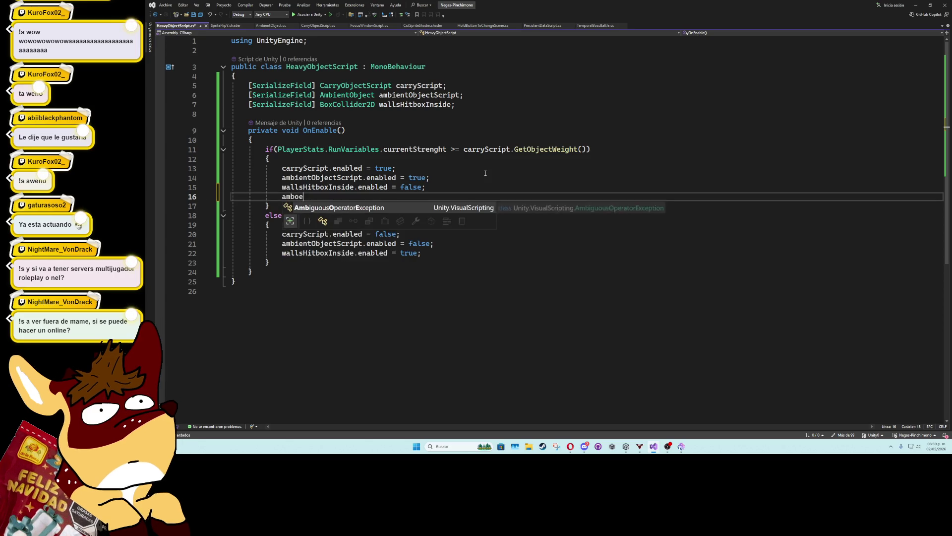
pyautogui.press('Down')
pyautogui.press('Tab')
pyautogui.write('.')
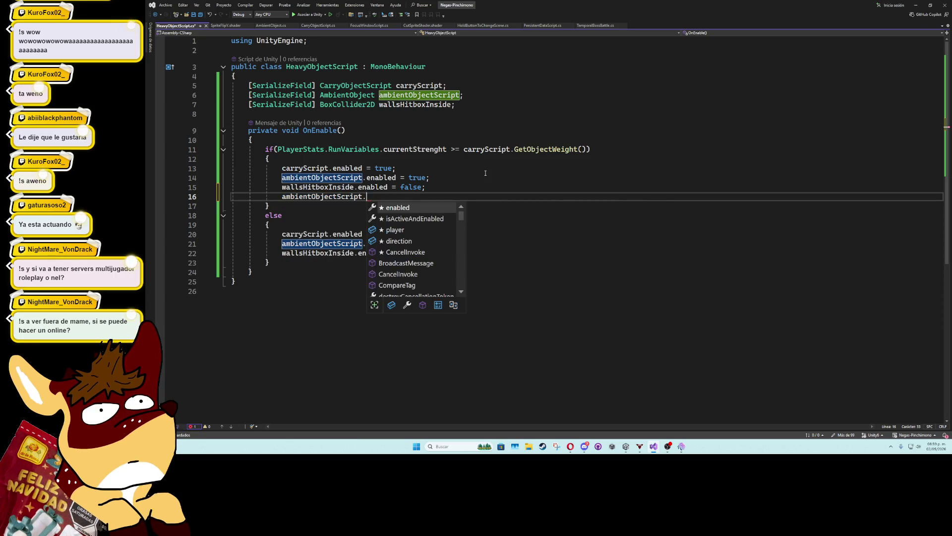
pyautogui.write('static')
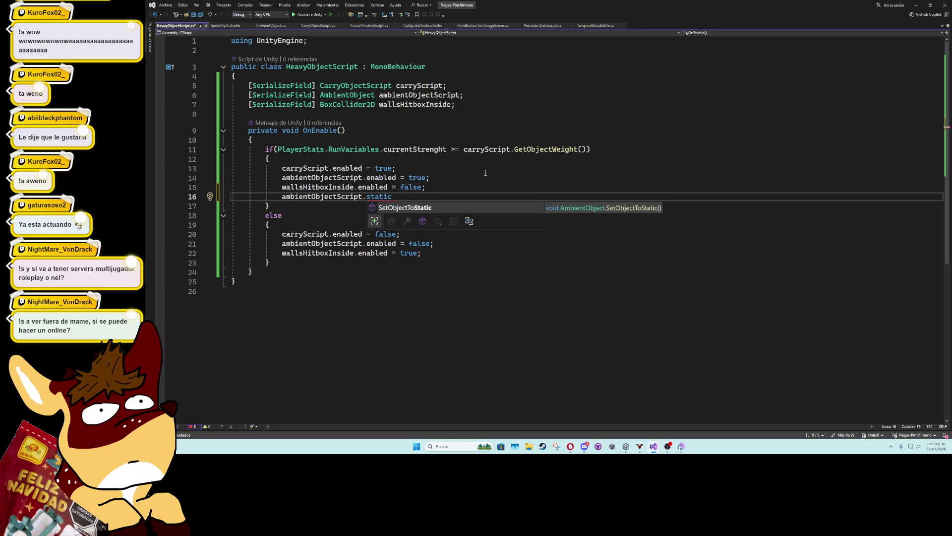
pyautogui.press('BackSpace')
pyautogui.press('BackSpace')
pyautogui.press('BackSpace')
pyautogui.click(486, 172)
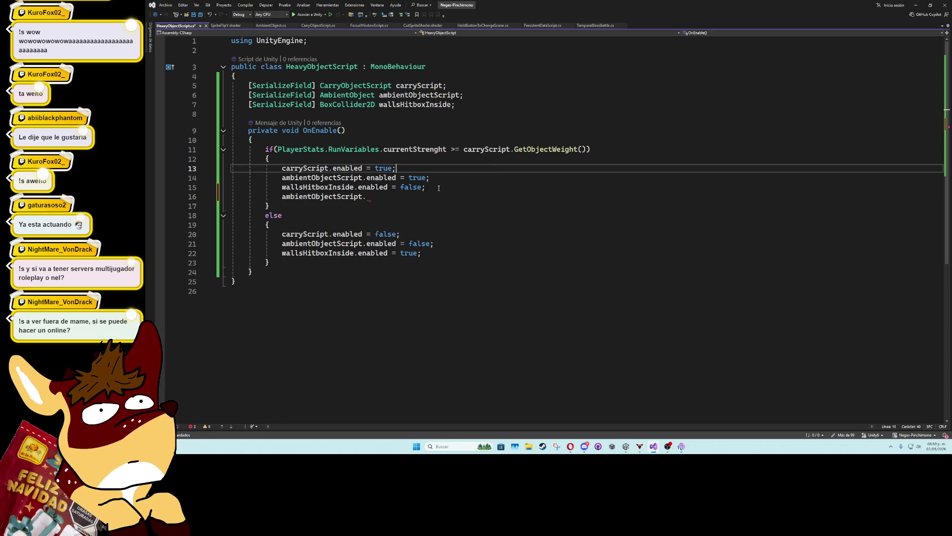
pyautogui.keyDown('ctrl'); pyautogui.click(330, 196); pyautogui.keyUp('ctrl')
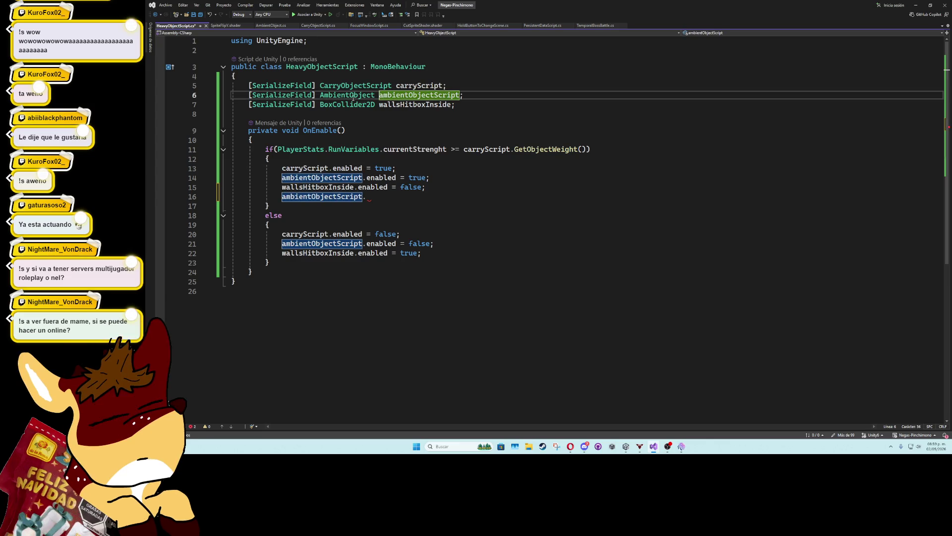
# Open the AmbientObject class definition and scroll through its fields, including isStaticObject
pyautogui.keyDown('ctrl'); pyautogui.click(347, 95); pyautogui.keyUp('ctrl')
pyautogui.scroll(-5, 429, 281)
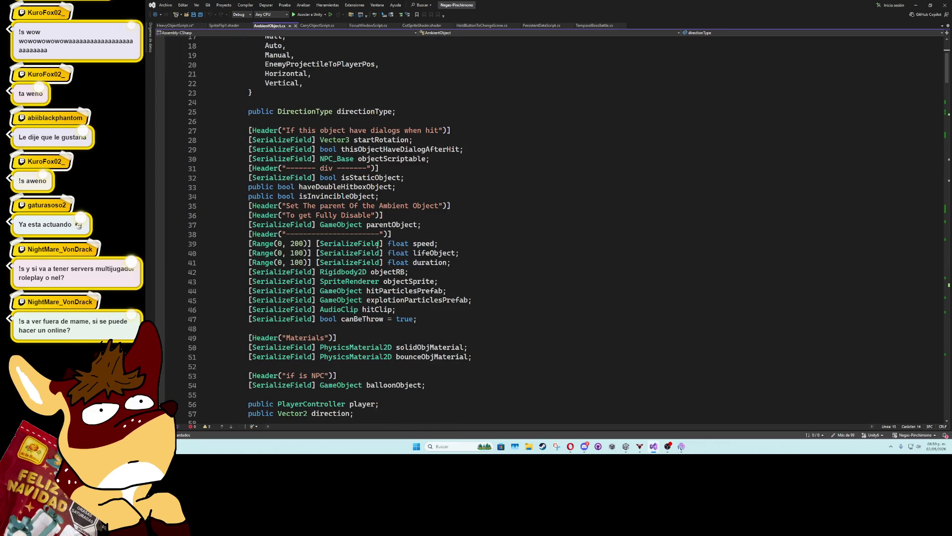
pyautogui.click(383, 177)
pyautogui.scroll(-5, 463, 268)
pyautogui.scroll(-20, 463, 267)
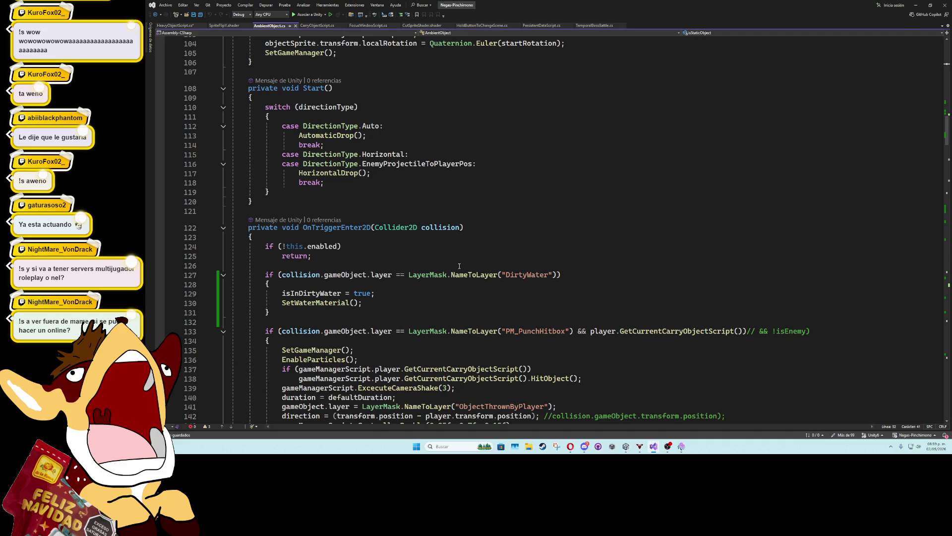
pyautogui.scroll(-8, 460, 265)
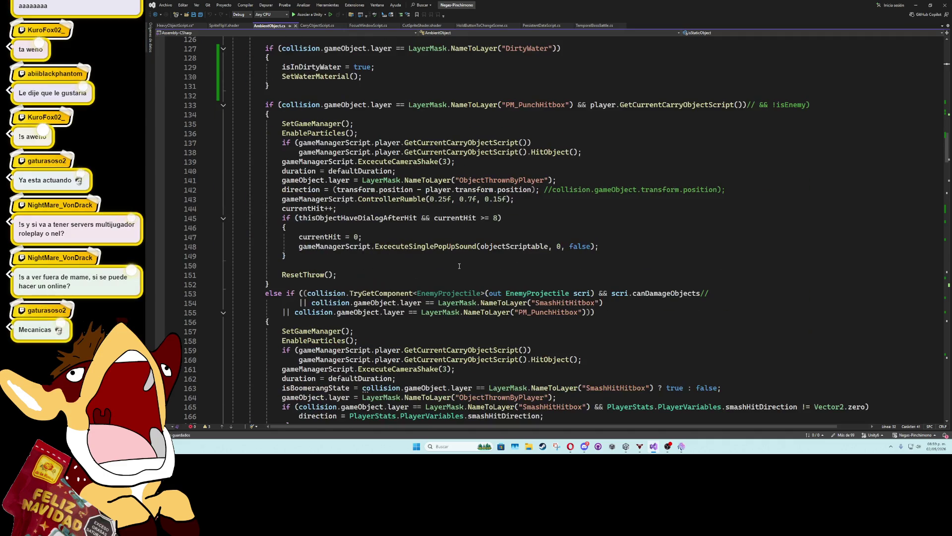
pyautogui.scroll(-7, 460, 266)
pyautogui.scroll(10, 459, 266)
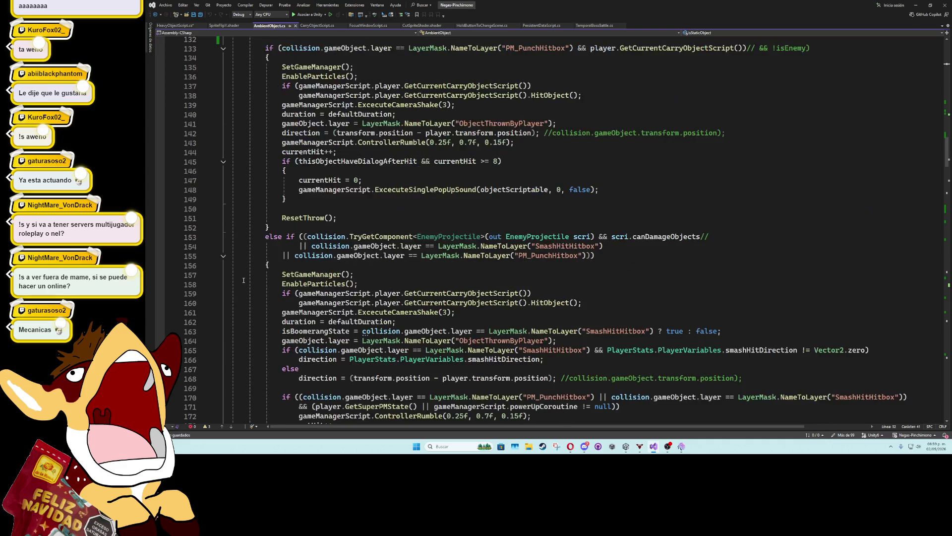
# Collapse the trigger/collision methods, DiscountMoney, SetNewRotationValue and AutomaticDrop
pyautogui.click(223, 114)
pyautogui.click(224, 141)
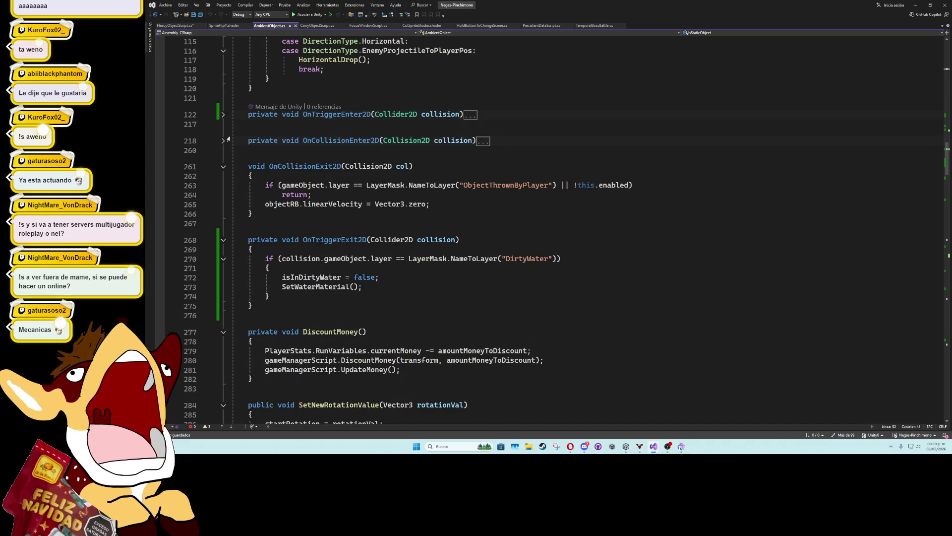
pyautogui.click(223, 167)
pyautogui.click(223, 193)
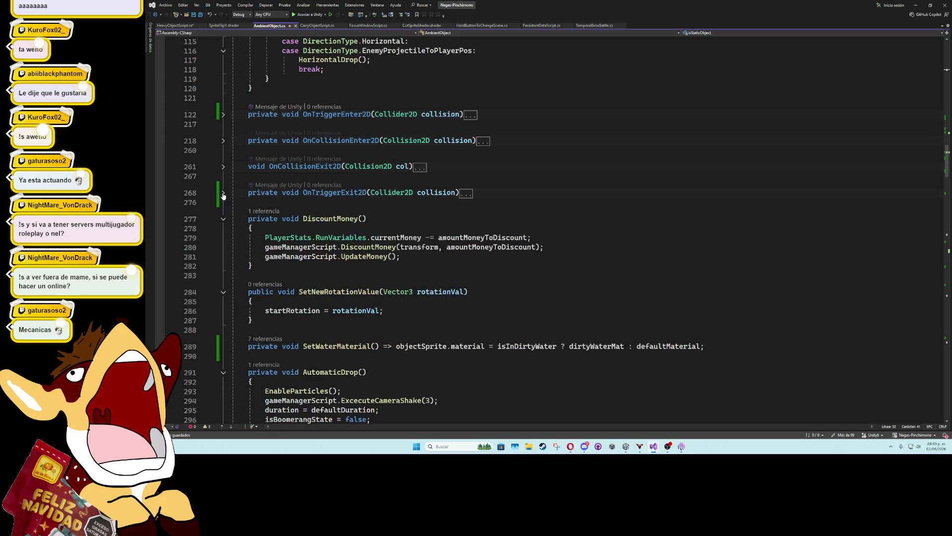
pyautogui.click(223, 219)
pyautogui.click(223, 245)
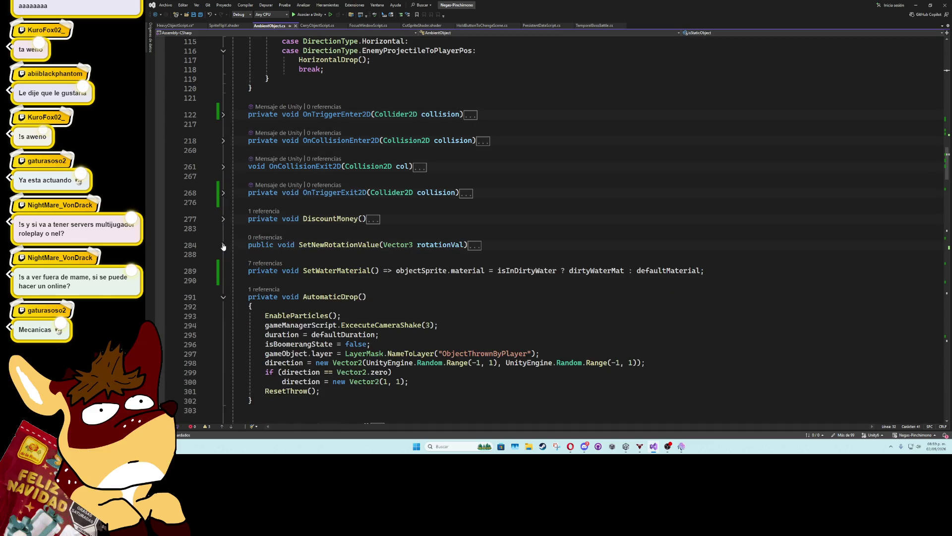
pyautogui.click(223, 297)
# Collapse ResetThrow, EnableParticles, SetObjectToStatic, SetGameManager, SetDurationToDefault and ThrowEnemy
pyautogui.scroll(-7, 451, 291)
pyautogui.scroll(-1, 452, 291)
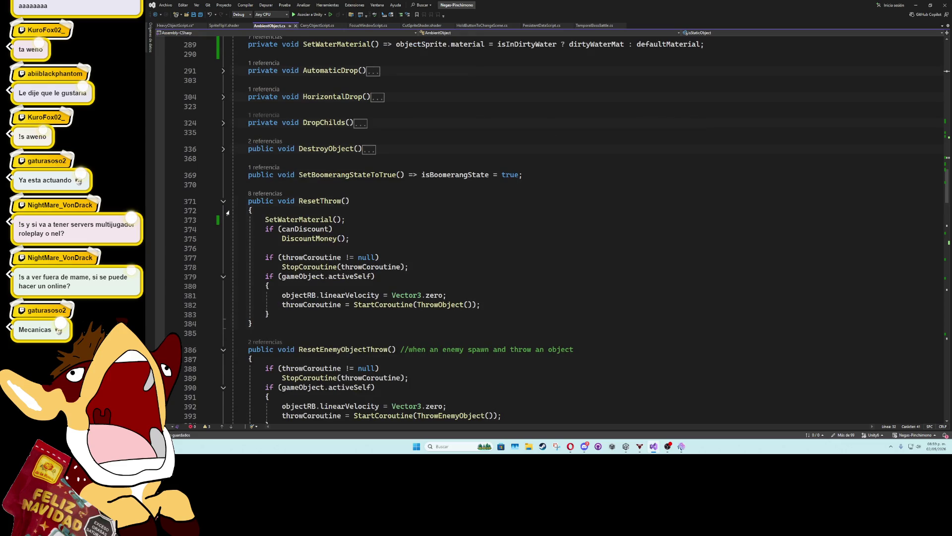
pyautogui.click(224, 202)
pyautogui.scroll(-5, 525, 230)
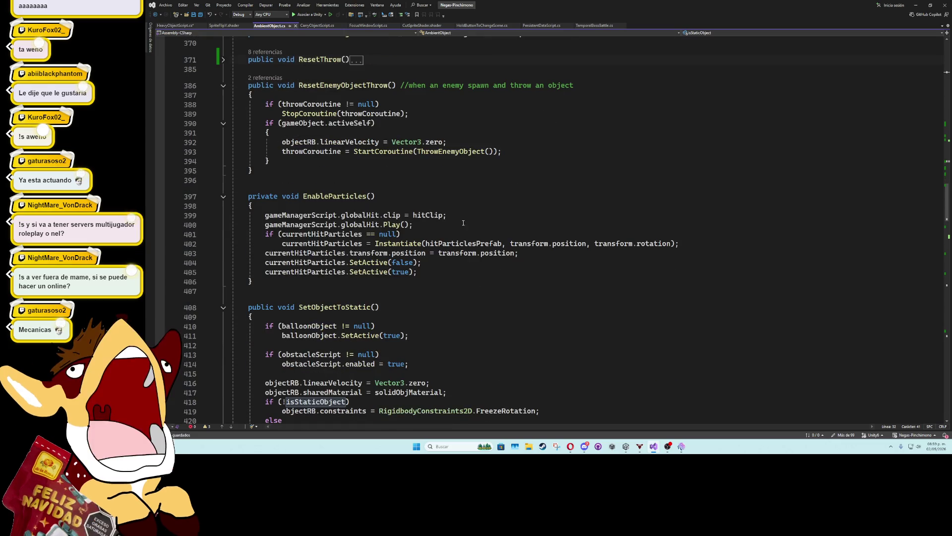
pyautogui.click(223, 197)
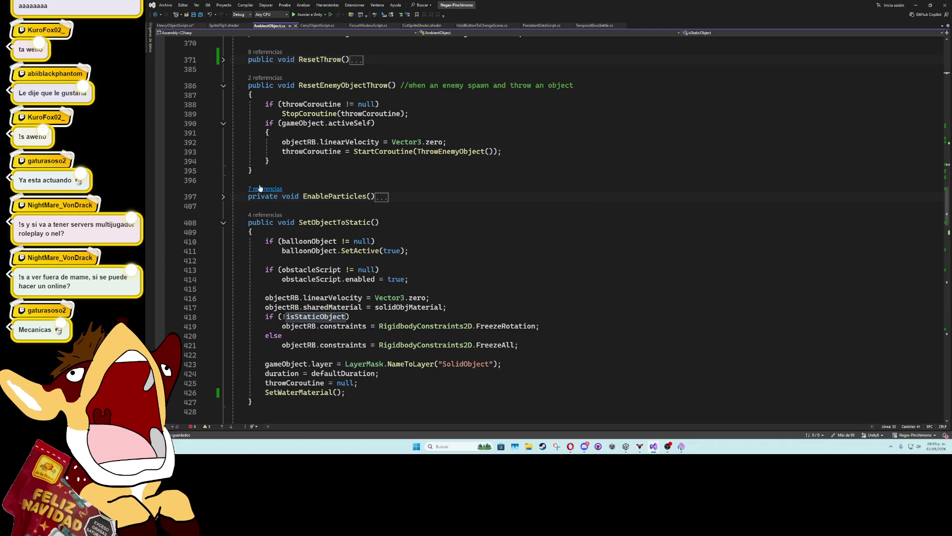
pyautogui.click(224, 222)
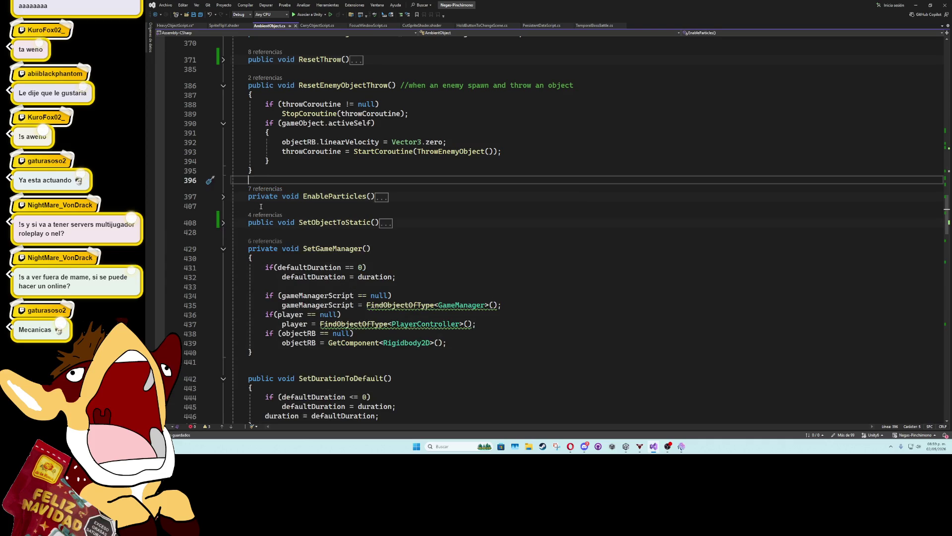
pyautogui.click(223, 249)
pyautogui.click(264, 232)
pyautogui.click(223, 275)
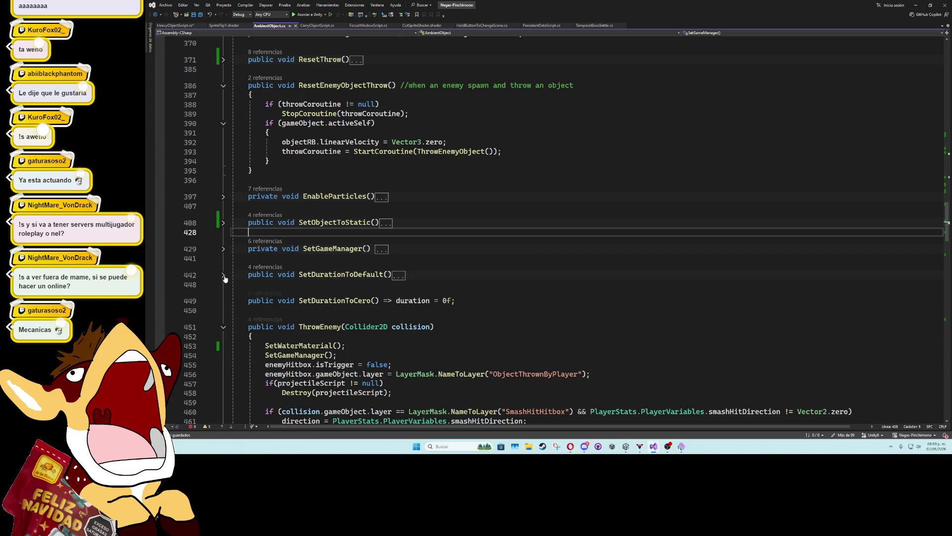
pyautogui.click(264, 258)
pyautogui.click(224, 327)
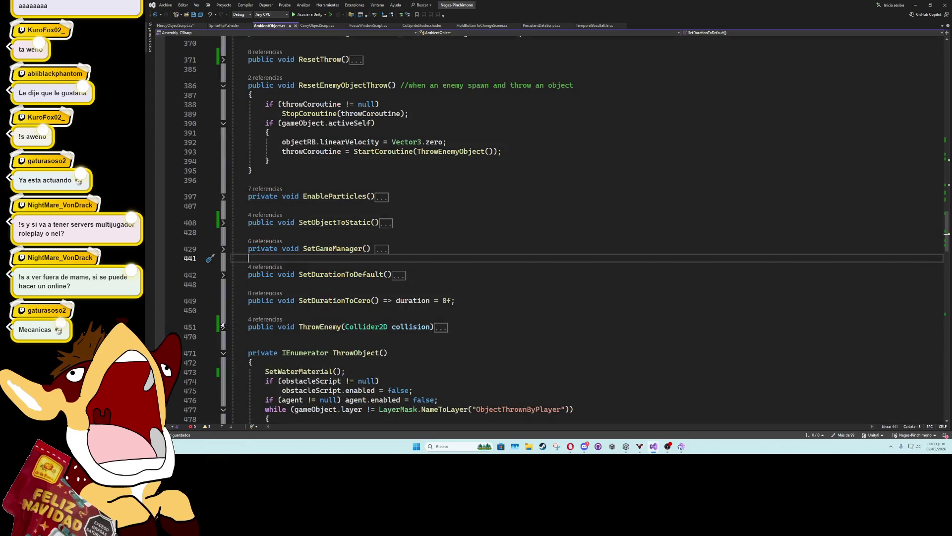
pyautogui.press('Up')
pyautogui.press('Up')
pyautogui.press('Up')
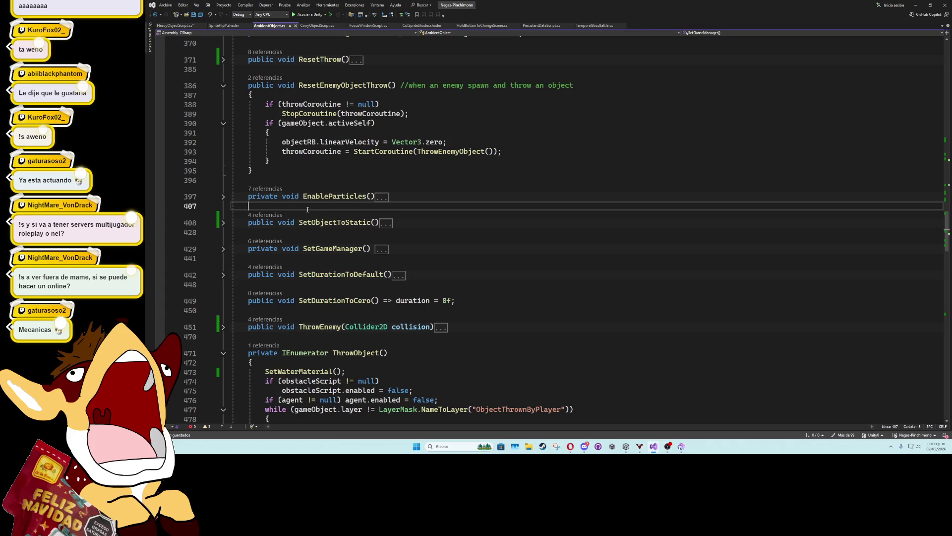
# Review OnEnable, then add blank lines after DiscountMoney for a new method
pyautogui.scroll(20, 333, 229)
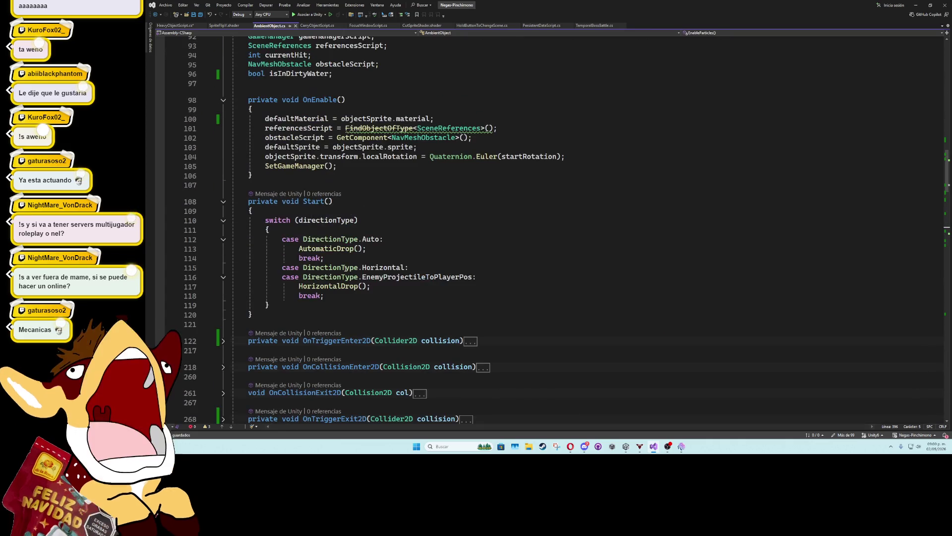
pyautogui.click(348, 174)
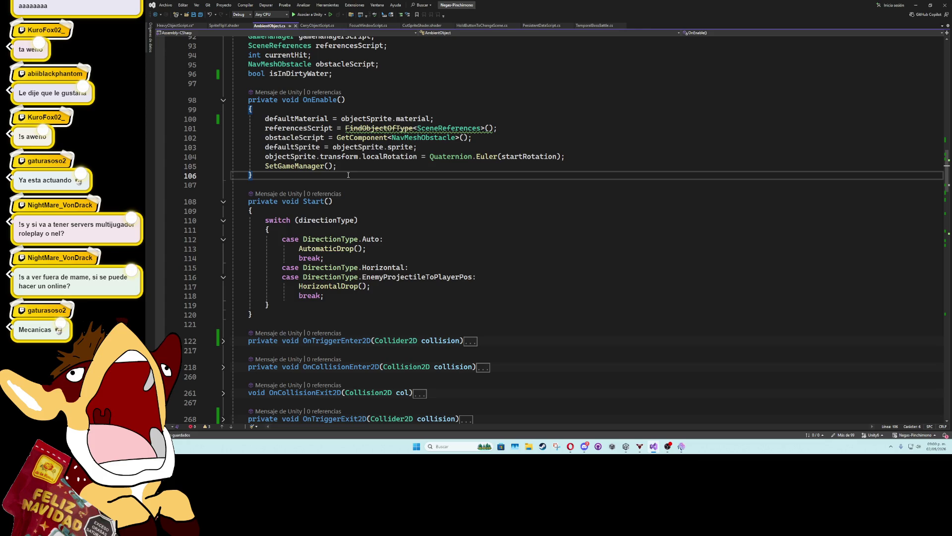
pyautogui.click(348, 167)
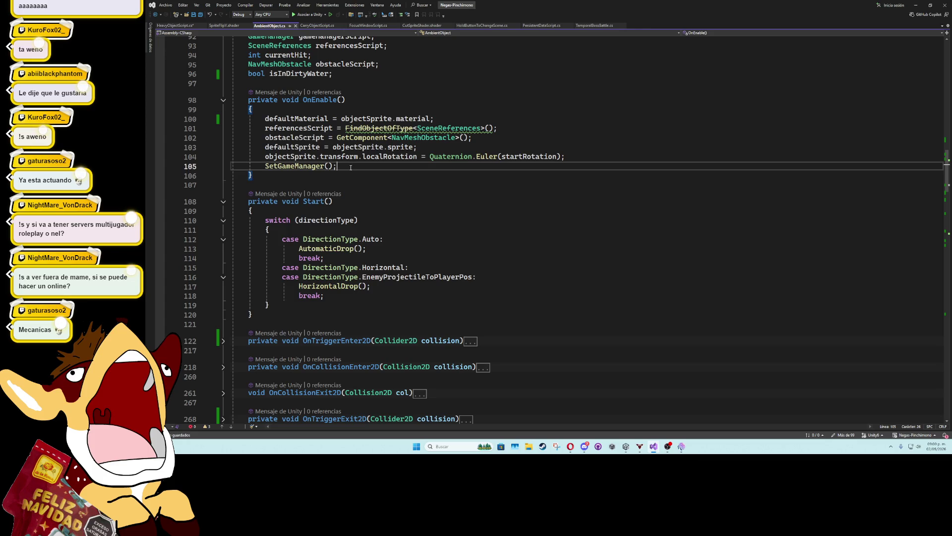
pyautogui.scroll(6, 364, 228)
pyautogui.click(339, 255)
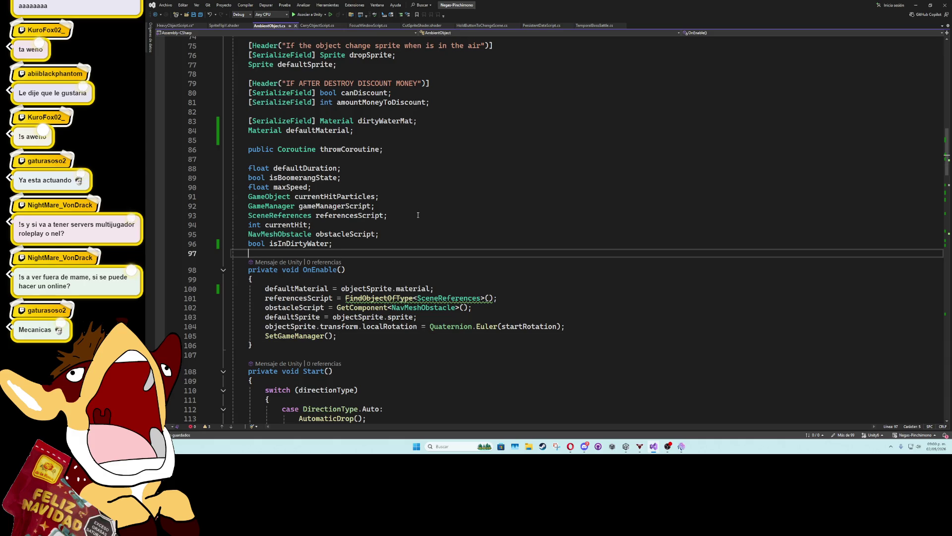
pyautogui.scroll(-7, 417, 214)
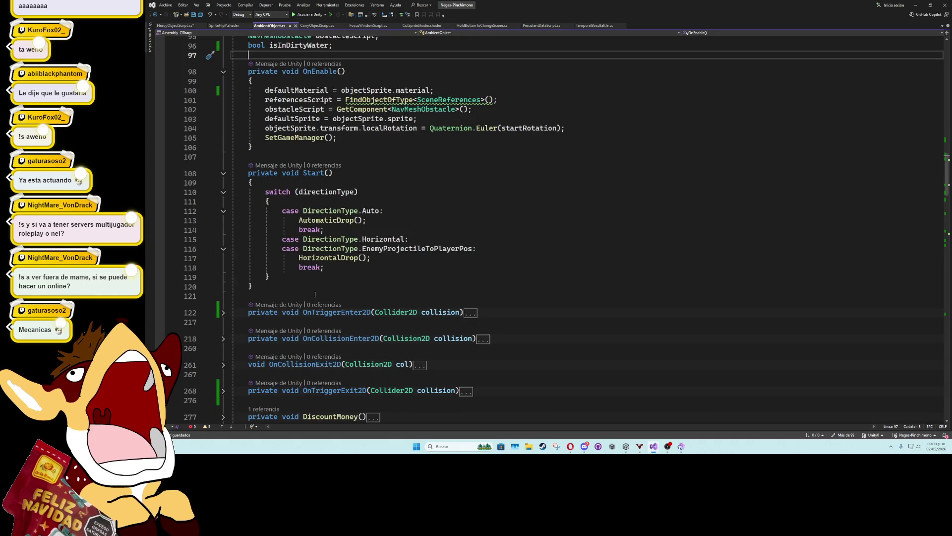
pyautogui.scroll(-6, 315, 295)
pyautogui.click(318, 257)
pyautogui.press('Return')
pyautogui.press('Return')
pyautogui.press('Up')
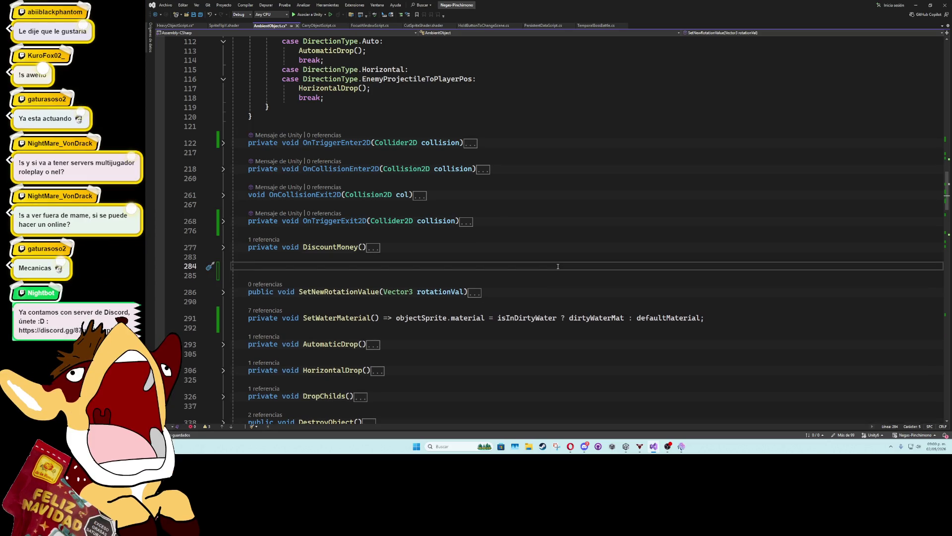
# Add a public void ChangeStaticObjectVariable(bool value) method to AmbientObject
pyautogui.write('publi')
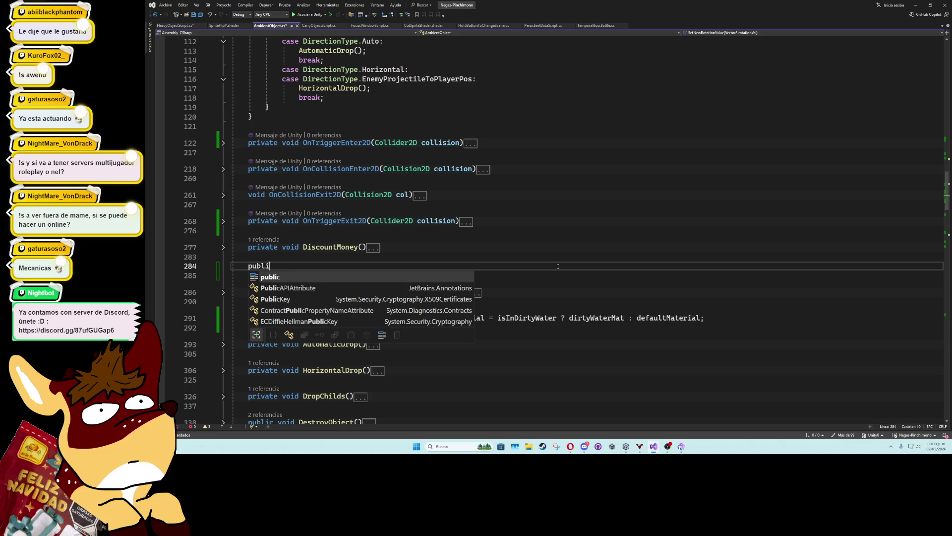
pyautogui.write('c void change')
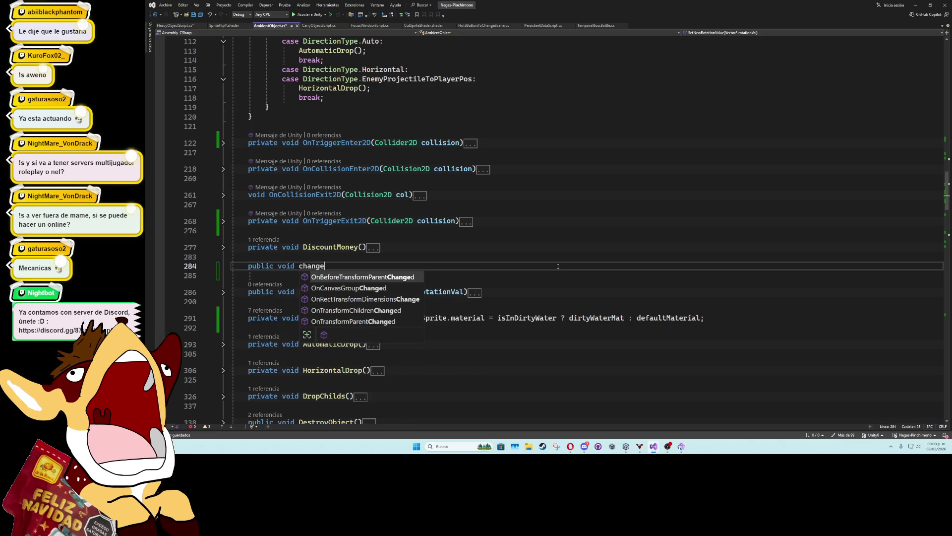
pyautogui.press('BackSpace')
pyautogui.press('BackSpace')
pyautogui.press('BackSpace')
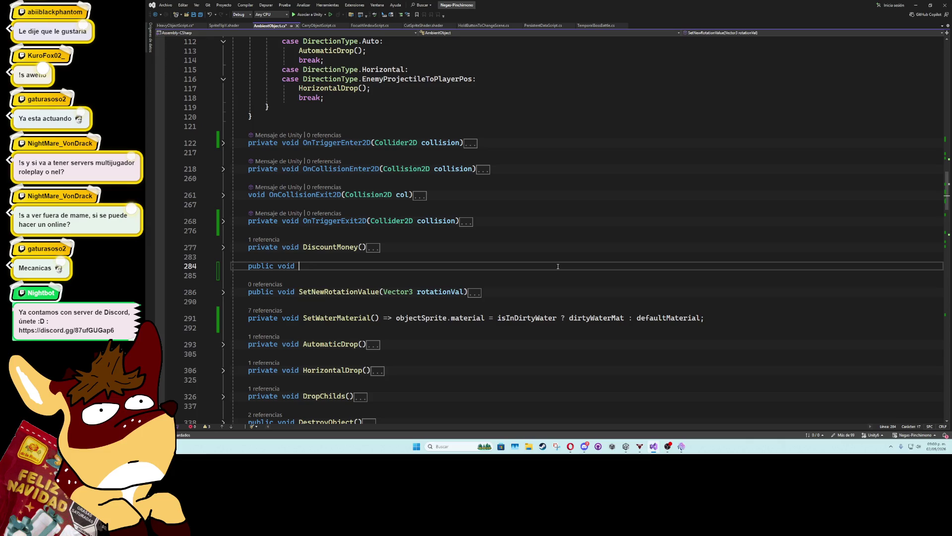
pyautogui.write('Change')
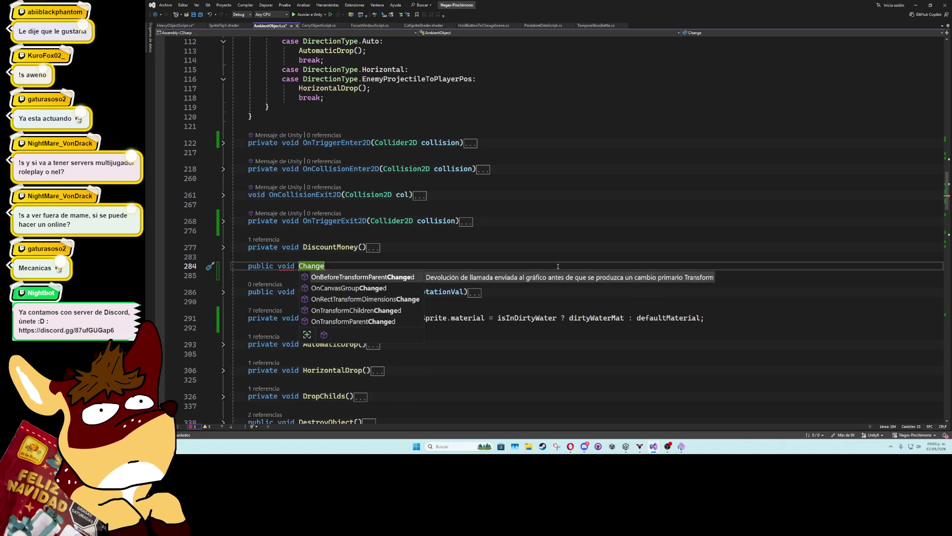
pyautogui.write('StaticO')
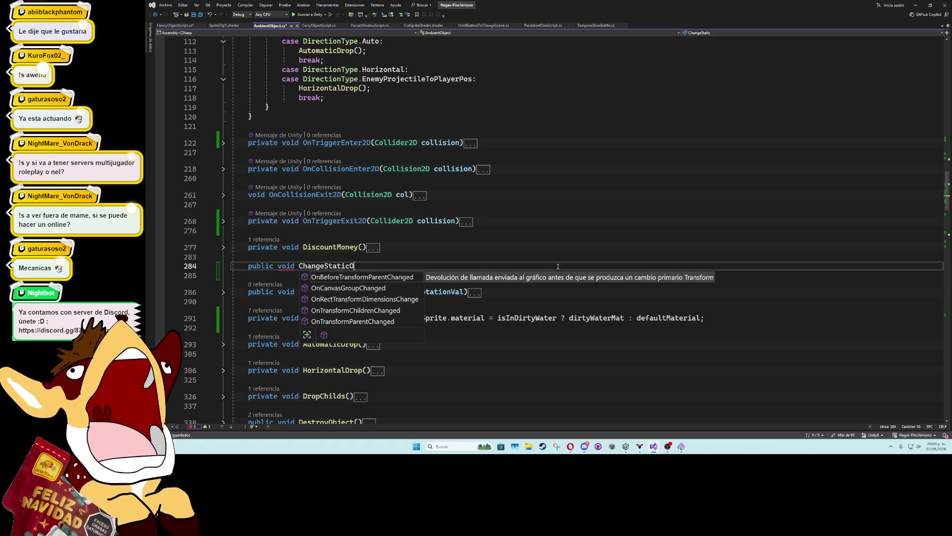
pyautogui.write('bjectVariable()')
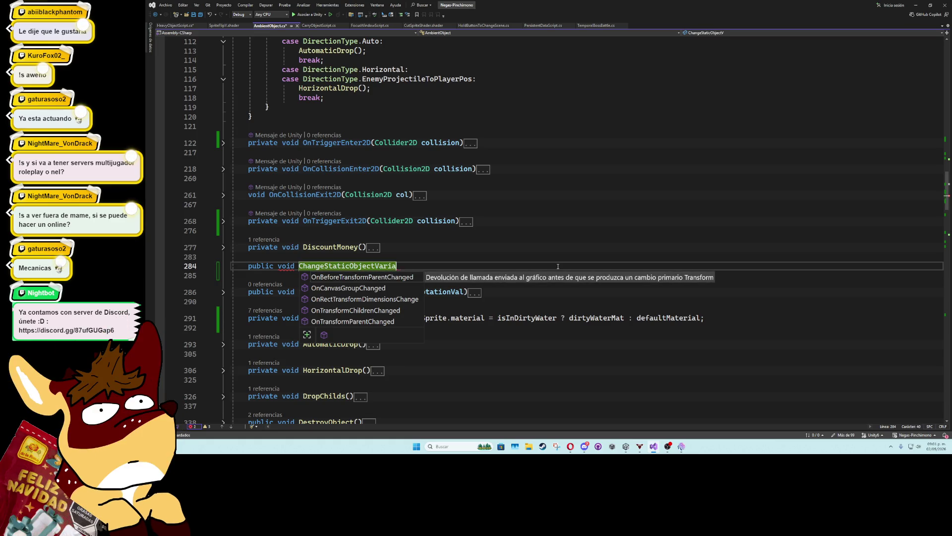
pyautogui.press('Return')
pyautogui.write('{')
pyautogui.press('Return')
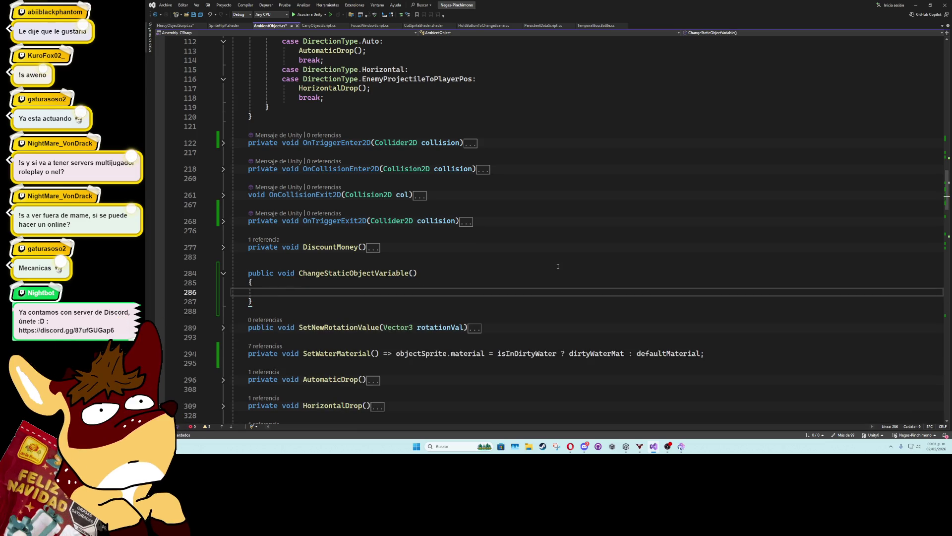
pyautogui.click(412, 273)
pyautogui.write('bool val')
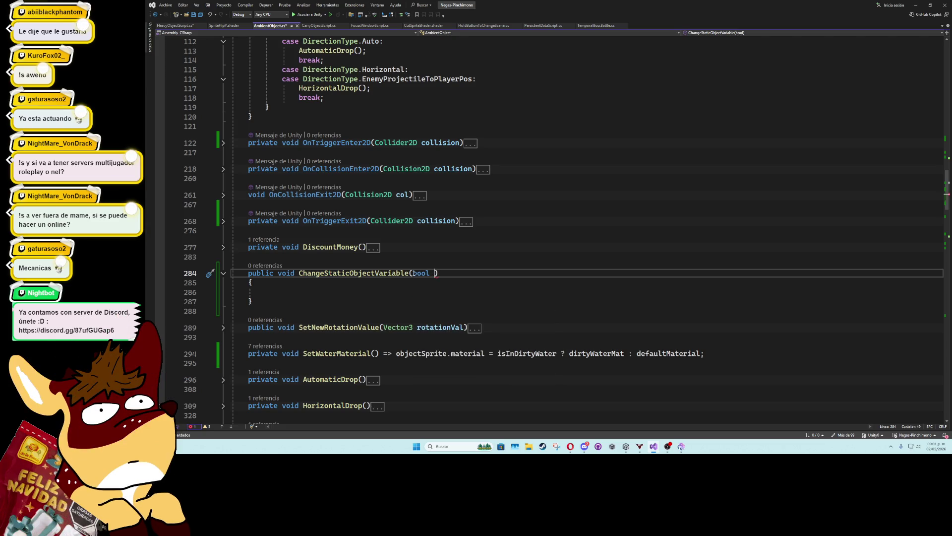
pyautogui.write('ue')
# Add a switch on value with a case true: break; and a case false: break; branch
pyautogui.click(326, 291)
pyautogui.write('swi')
pyautogui.press('Tab')
pyautogui.press('Tab')
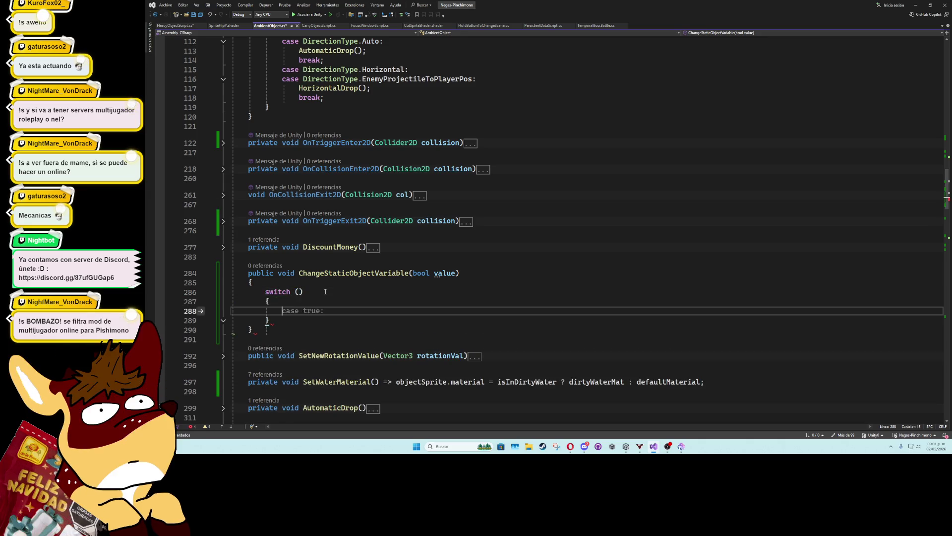
pyautogui.press('Up')
pyautogui.press('Up')
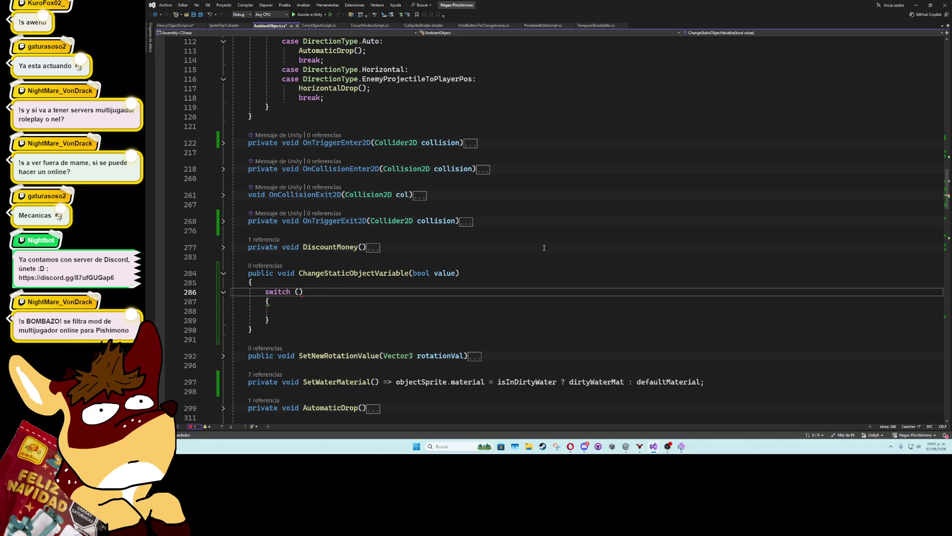
pyautogui.press('Tab')
pyautogui.press('Down')
pyautogui.press('Down')
pyautogui.write('case true:')
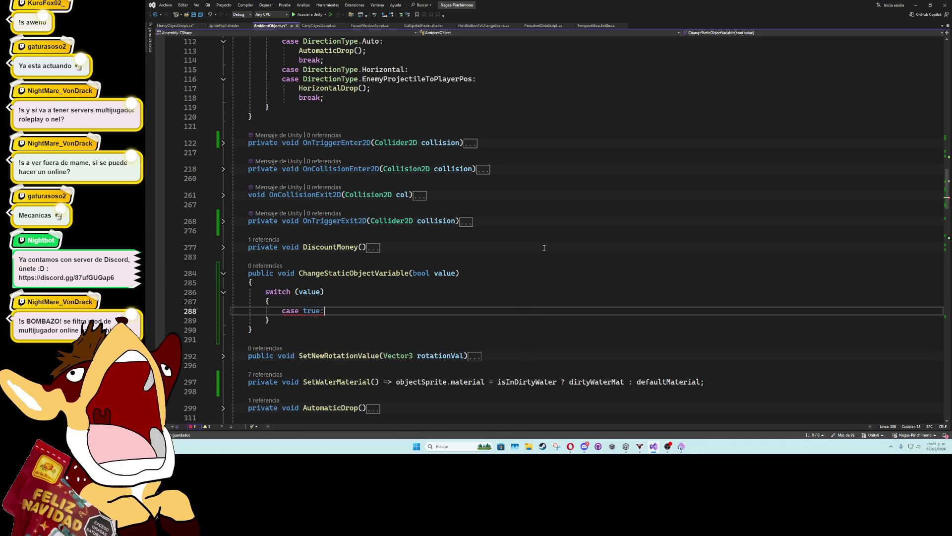
pyautogui.press('Return')
pyautogui.write('break;')
pyautogui.press('Return')
pyautogui.write('case false;:')
pyautogui.press('Return')
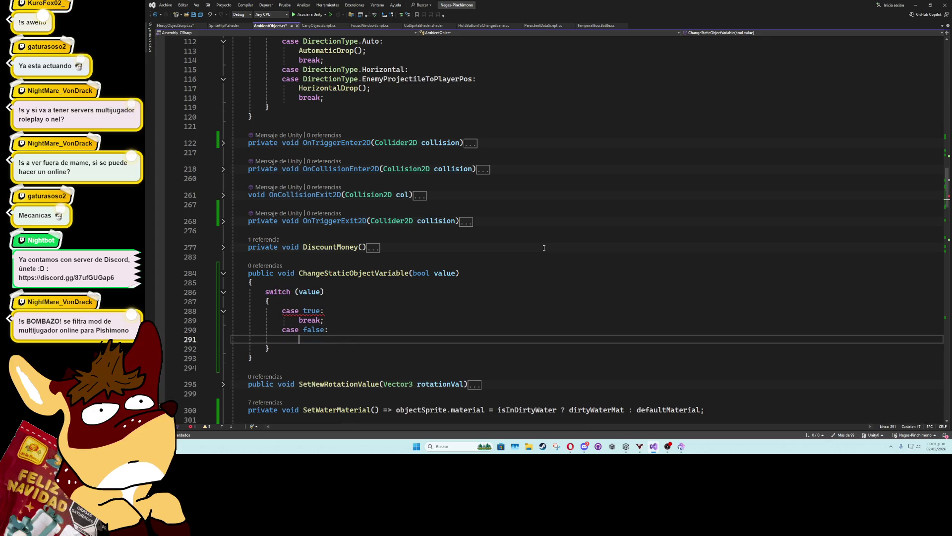
pyautogui.write('break;')
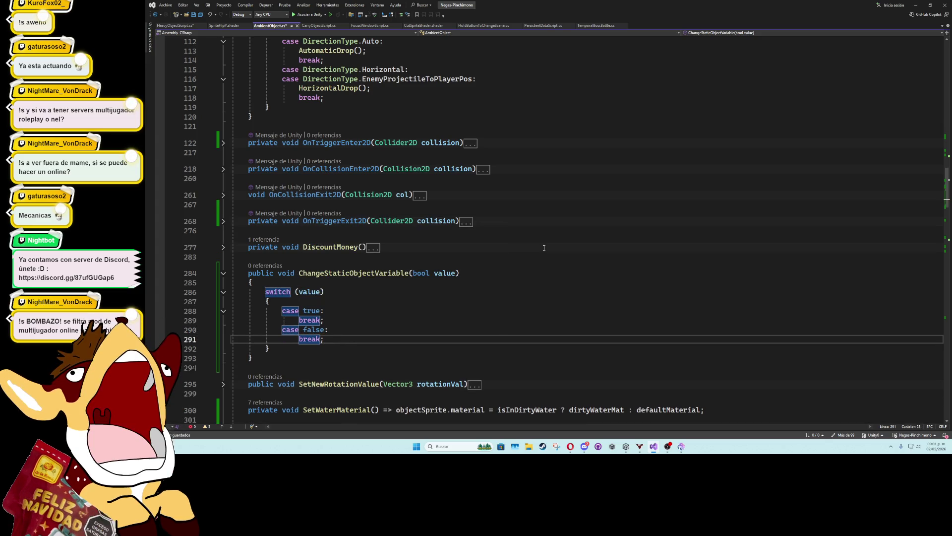
# Start an rb.constraints assignment in the case false branch
pyautogui.hotkey('ctrl', 'Return')
pyautogui.write('rb')
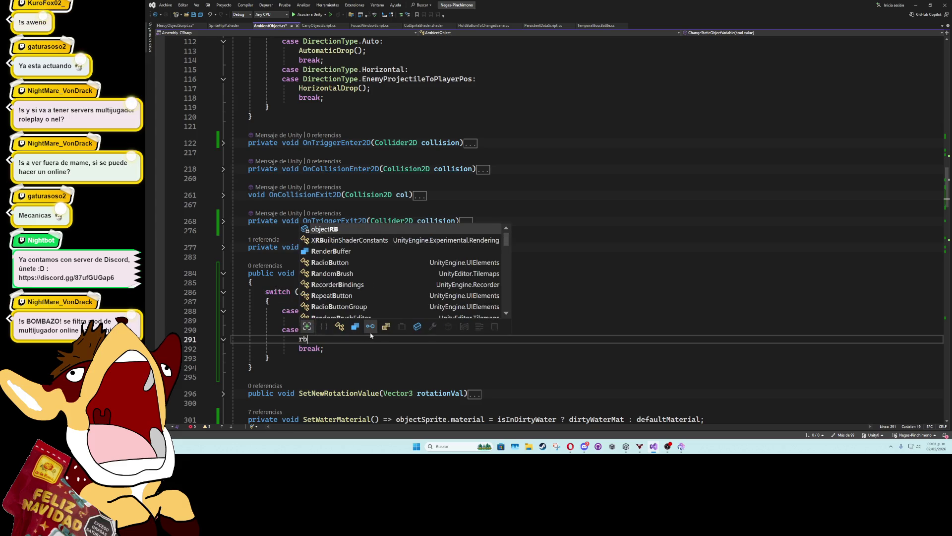
pyautogui.write('.')
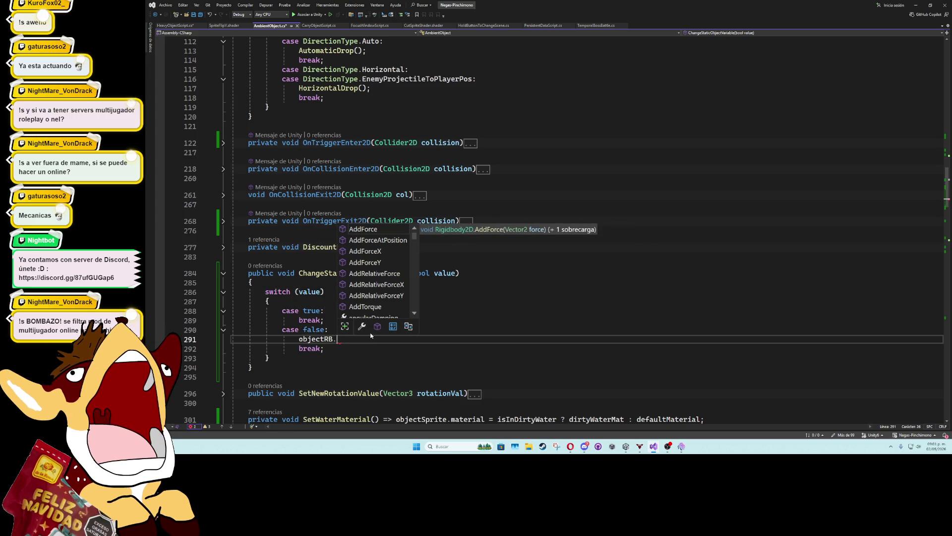
pyautogui.write('phy')
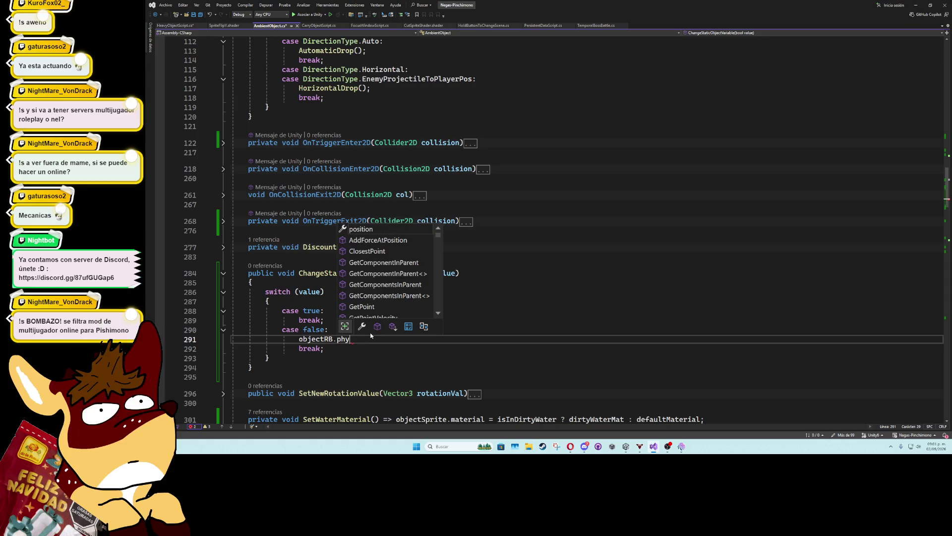
pyautogui.press('BackSpace')
pyautogui.press('BackSpace')
pyautogui.press('BackSpace')
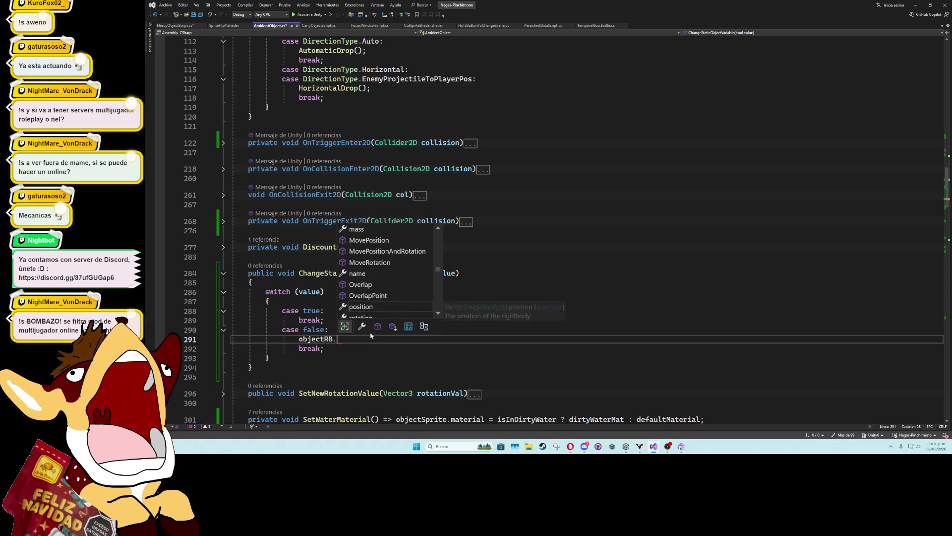
pyautogui.press('Escape')
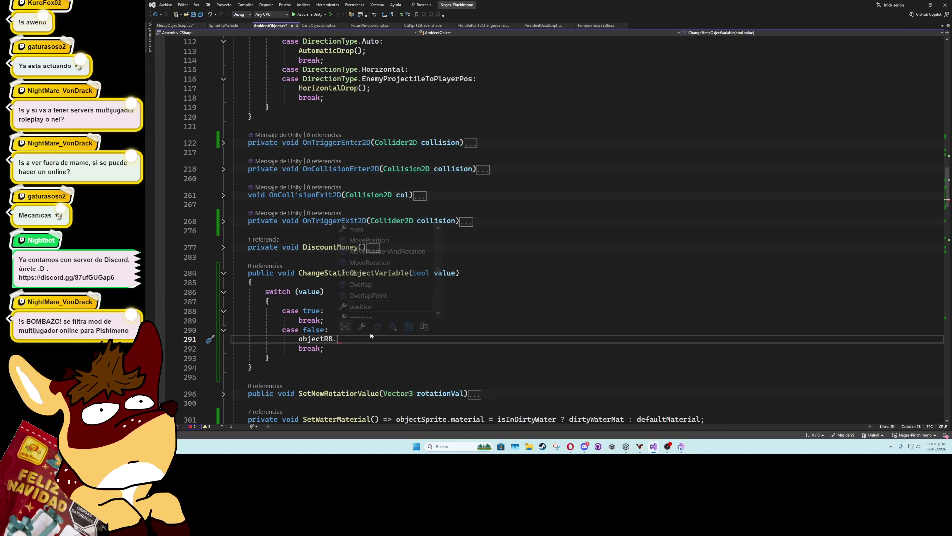
pyautogui.write('cons')
pyautogui.press('Tab')
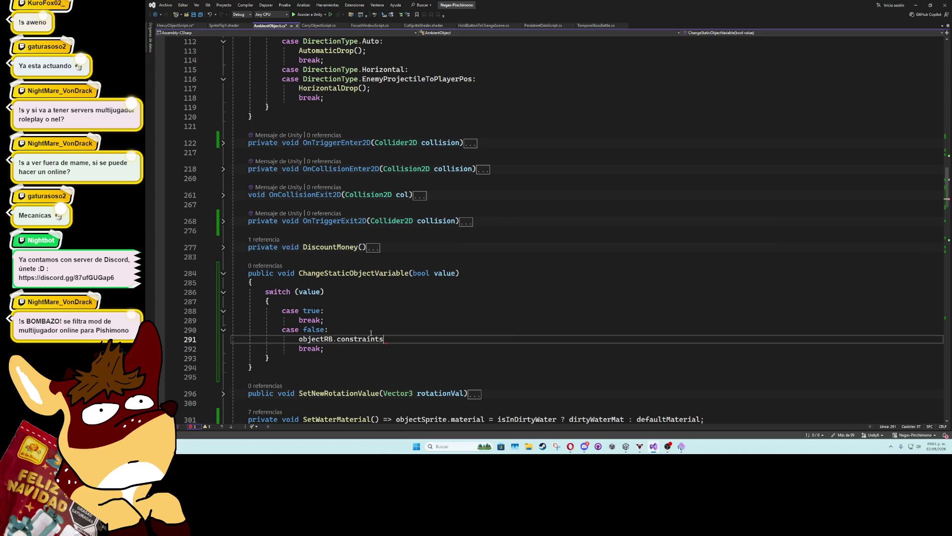
pyautogui.write('.')
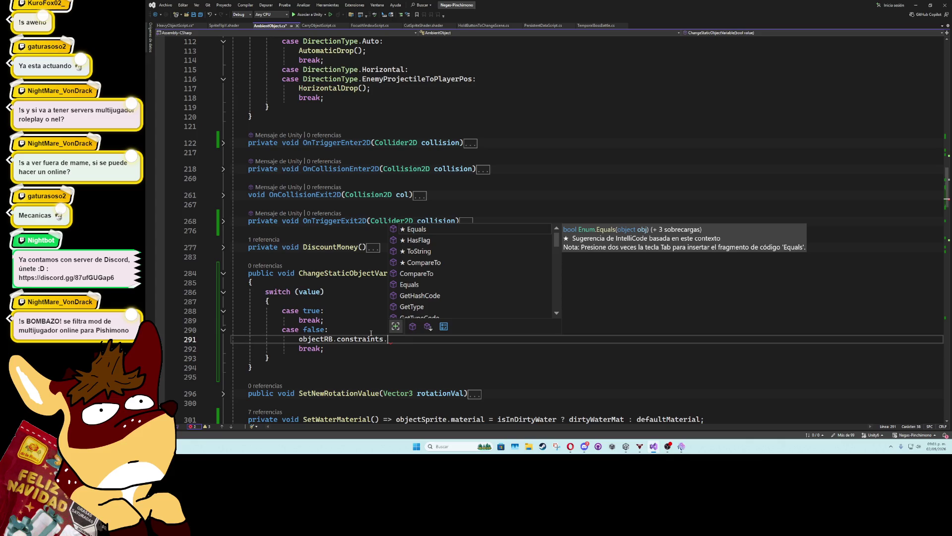
pyautogui.scroll(-10, 496, 268)
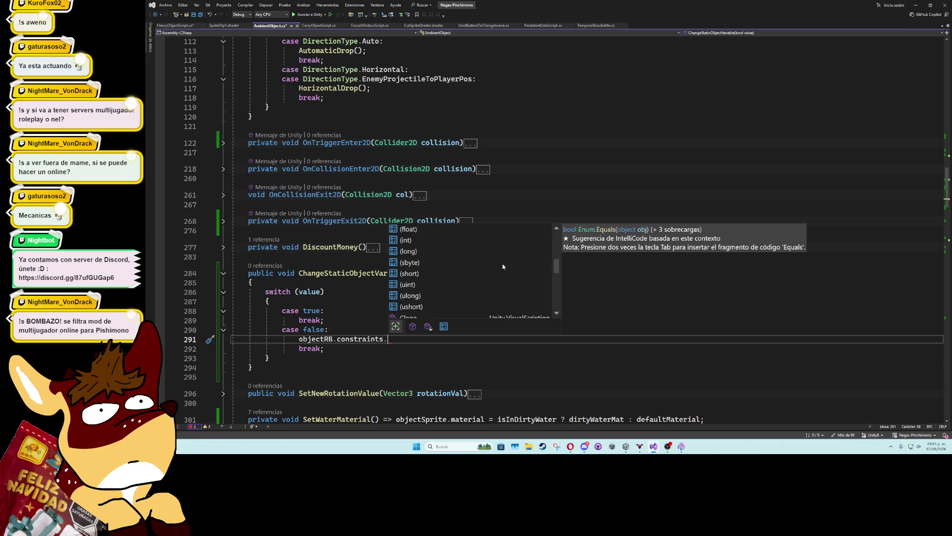
pyautogui.scroll(10, 503, 266)
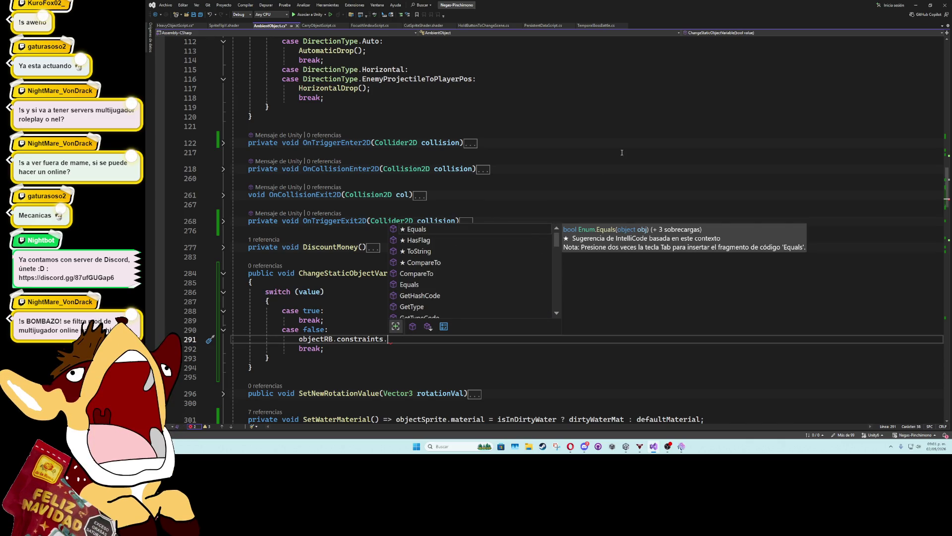
pyautogui.write('set')
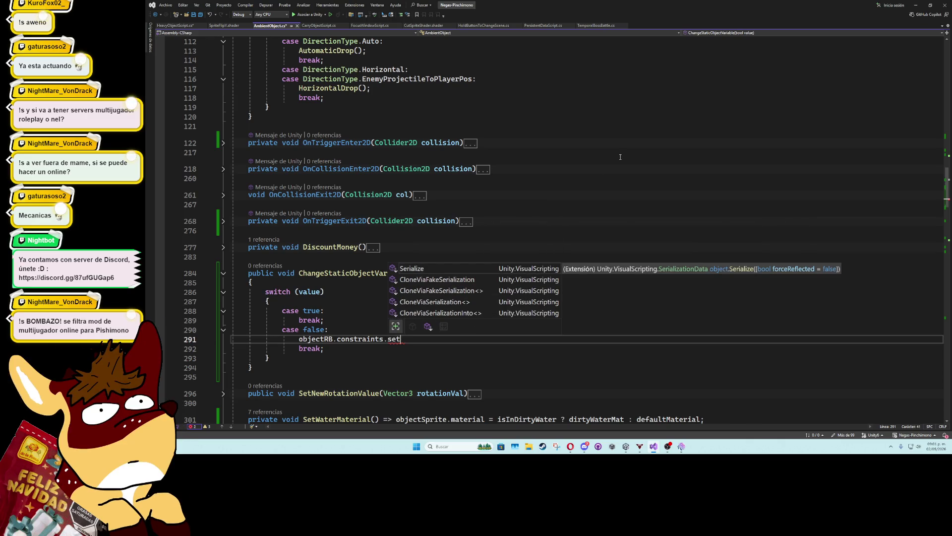
pyautogui.press('BackSpace')
pyautogui.press('BackSpace')
pyautogui.press('BackSpace')
pyautogui.write('= phuy')
pyautogui.press('BackSpace')
pyautogui.press('BackSpace')
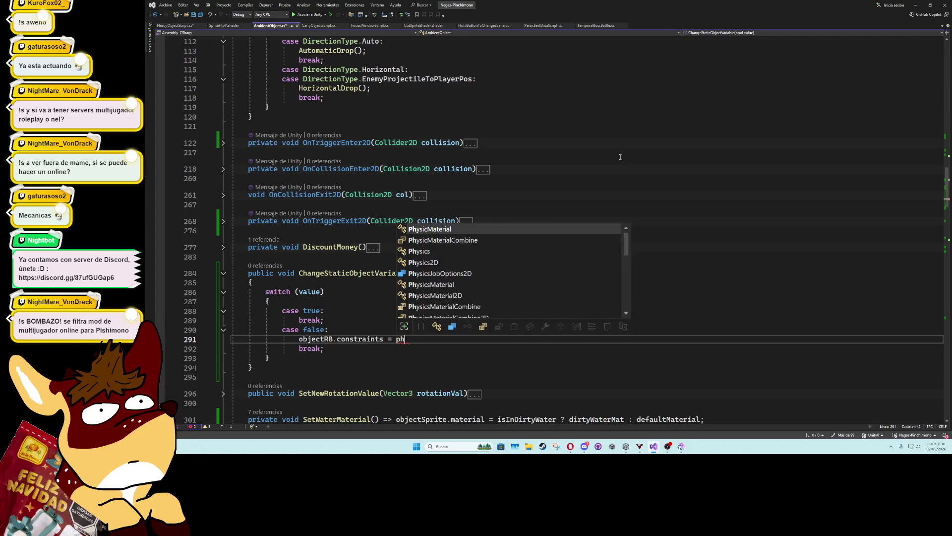
pyautogui.press('Down')
pyautogui.press('Down')
pyautogui.press('Down')
pyautogui.press('Up')
pyautogui.press('Up')
pyautogui.press('Up')
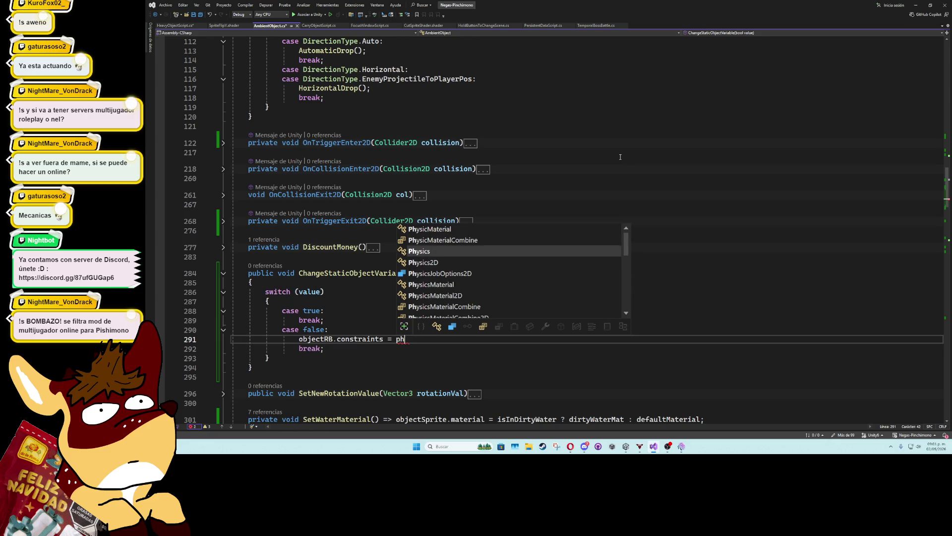
pyautogui.press('Down')
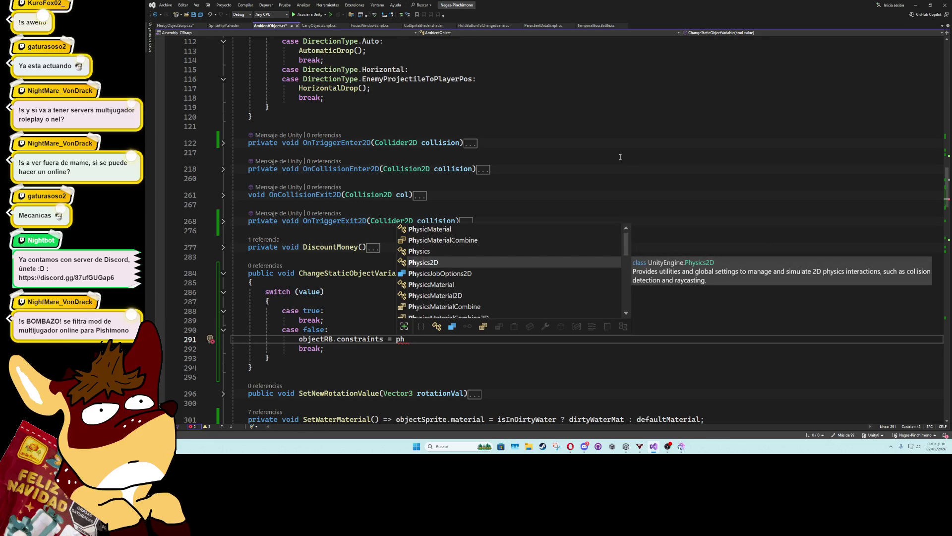
pyautogui.press('Tab')
# Look through the Physics members for a constraint value, then leave the unfinished line
pyautogui.write('.con')
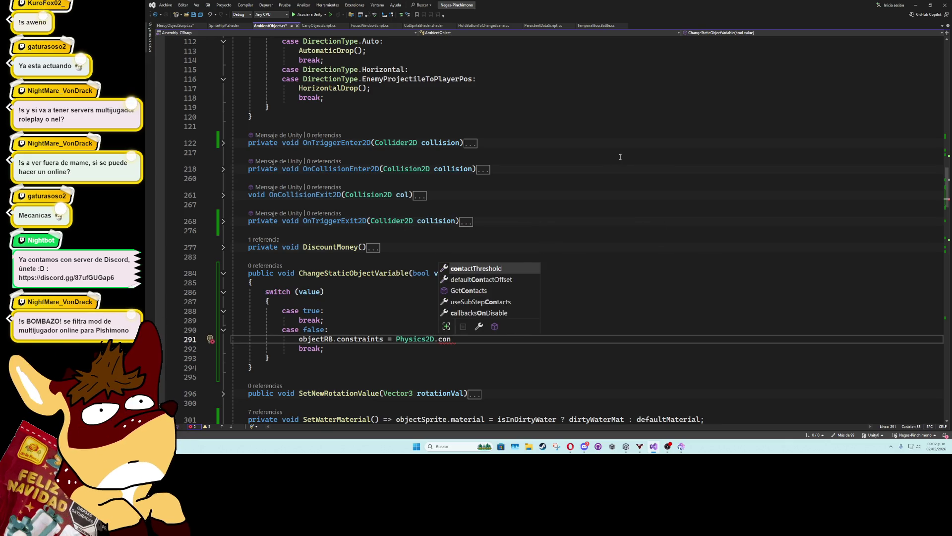
pyautogui.press('Down')
pyautogui.press('Down')
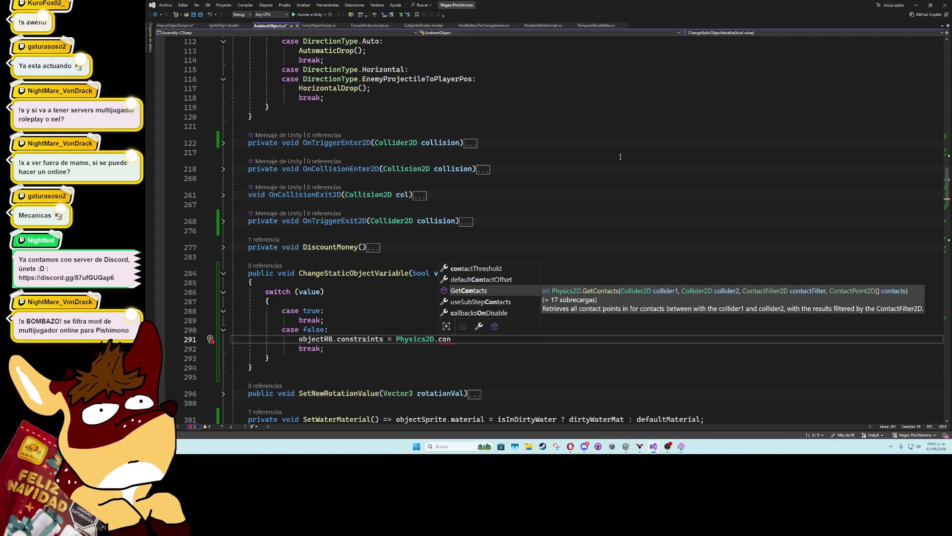
pyautogui.press('BackSpace')
pyautogui.press('BackSpace')
pyautogui.press('BackSpace')
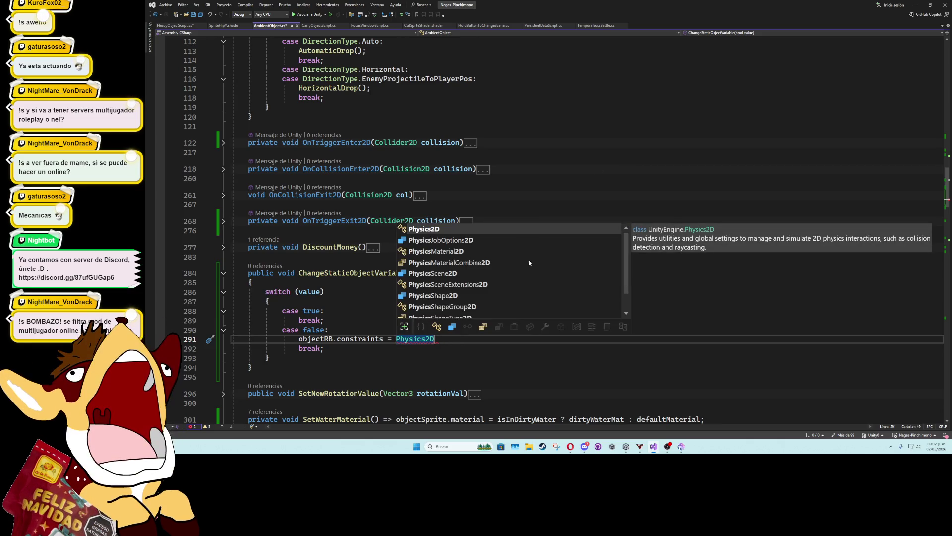
pyautogui.scroll(-1, 524, 287)
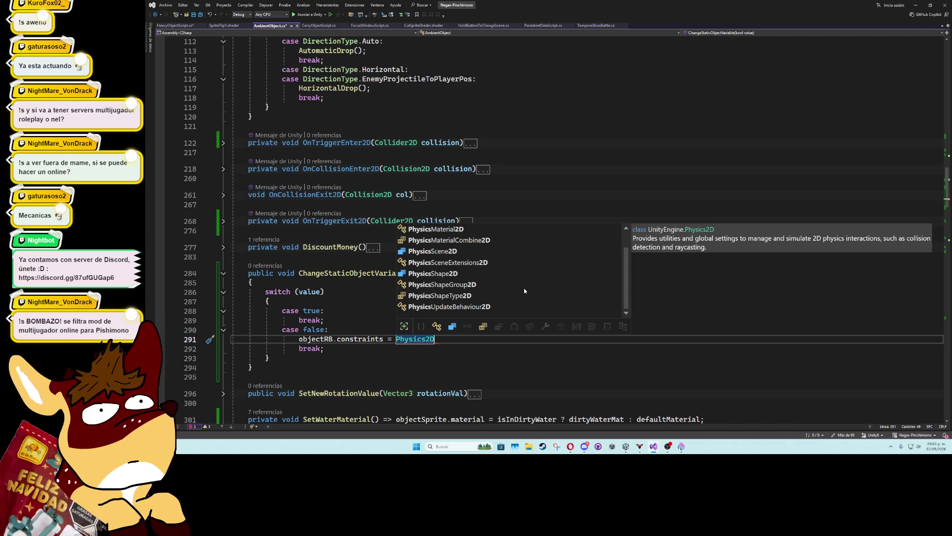
pyautogui.press('BackSpace')
pyautogui.press('BackSpace')
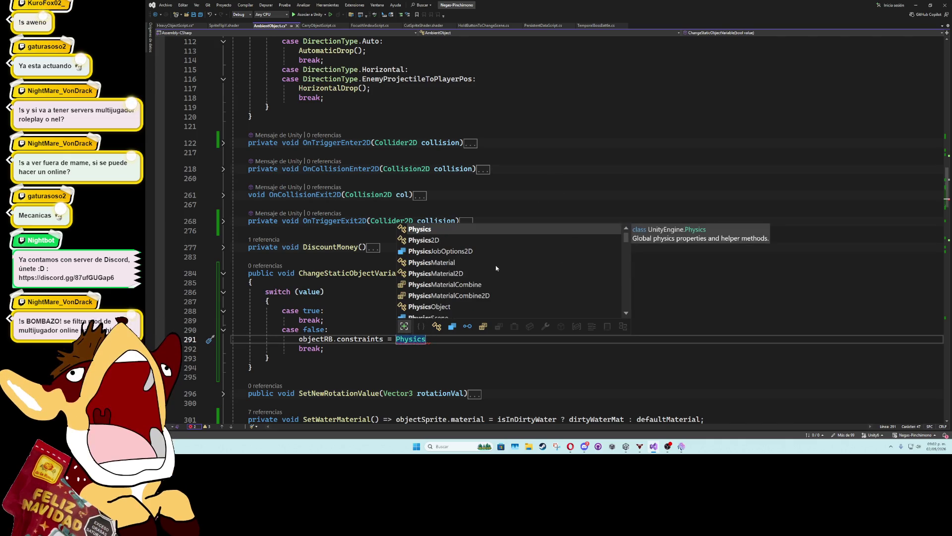
pyautogui.scroll(-3, 521, 279)
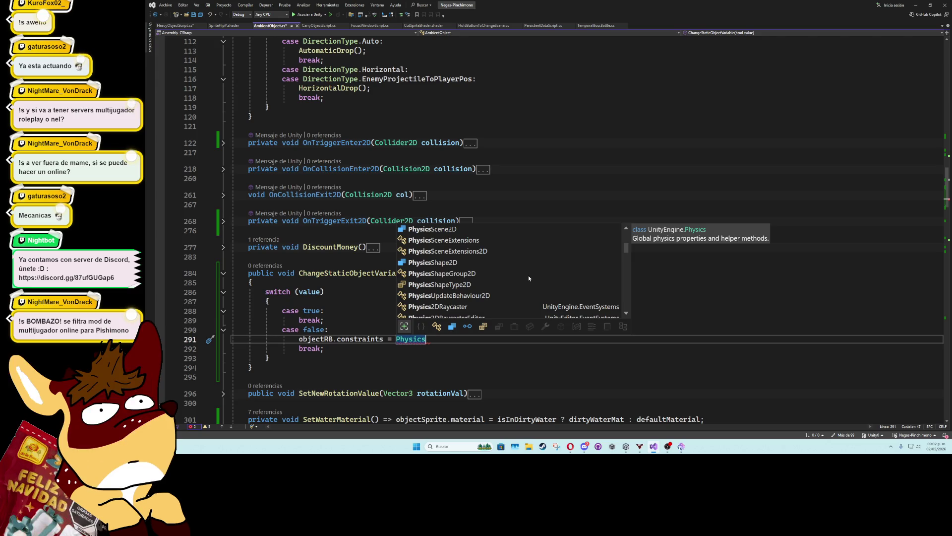
pyautogui.scroll(-2, 529, 277)
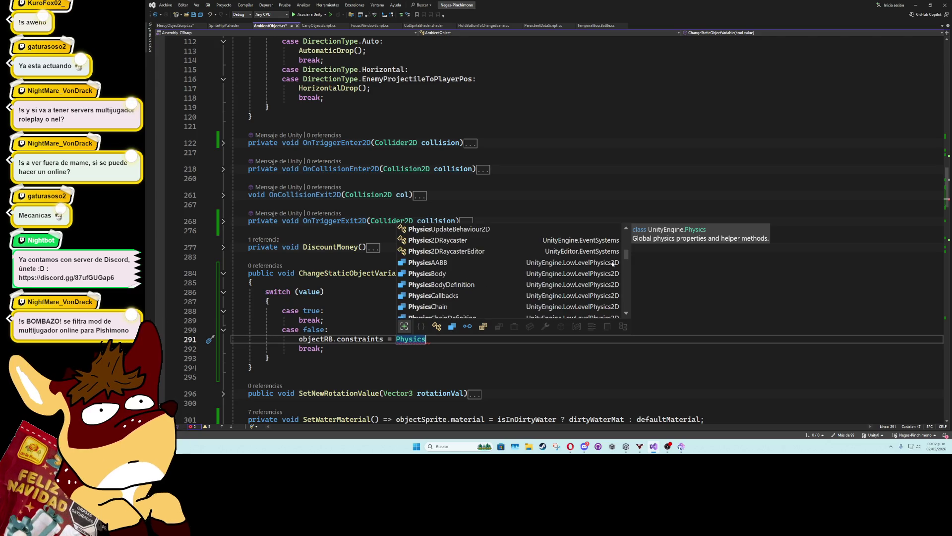
pyautogui.moveTo(626, 256); pyautogui.dragTo(624, 309)
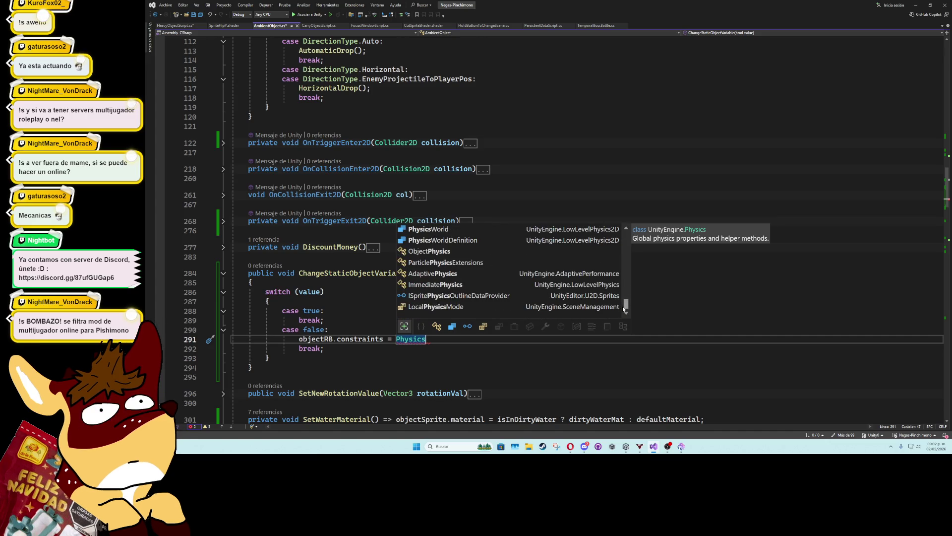
pyautogui.click(405, 377)
pyautogui.scroll(-8, 405, 337)
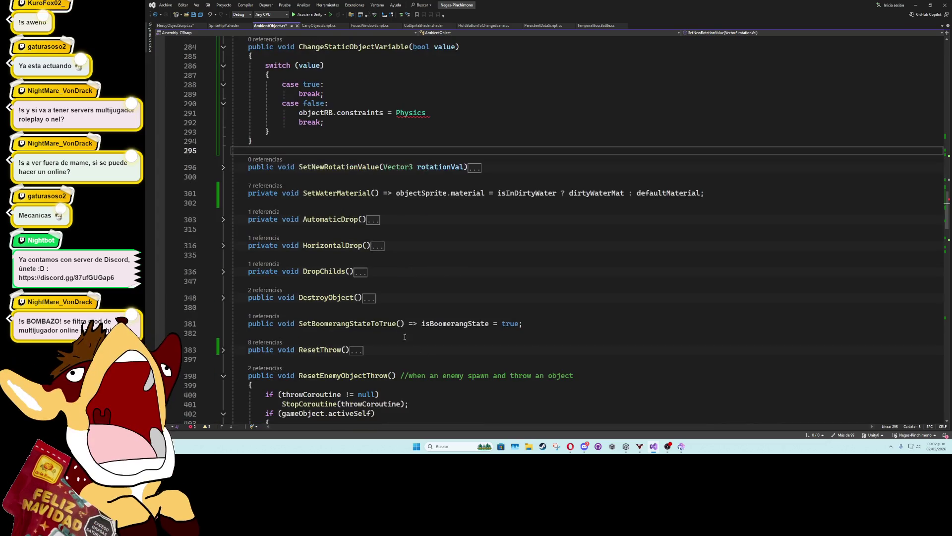
pyautogui.scroll(-4, 276, 303)
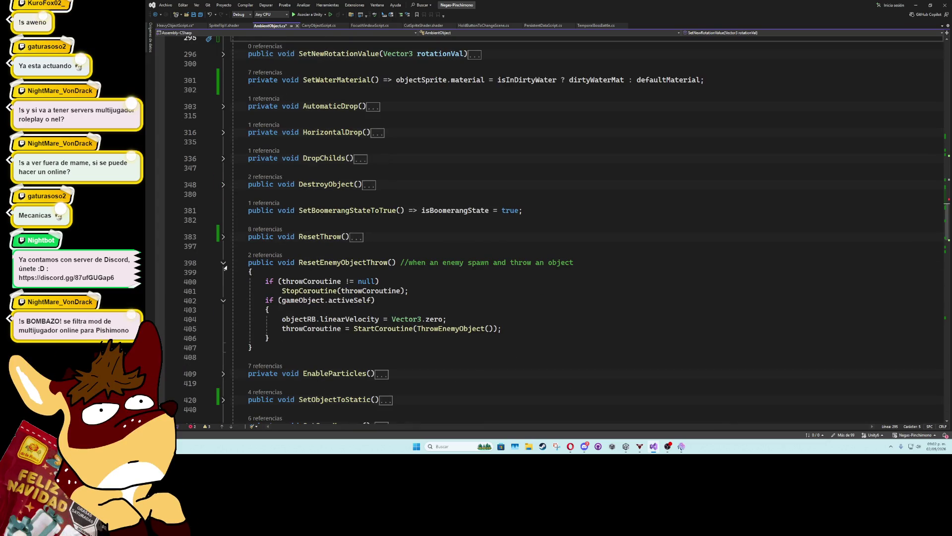
# Use RigidbodyConstraints2D from SetObjectToStatic so case false sets constraints to FreezeRotation
pyautogui.click(243, 262)
pyautogui.hotkey('ctrl', 'm')
pyautogui.hotkey('ctrl', 'm')
pyautogui.scroll(-3, 295, 307)
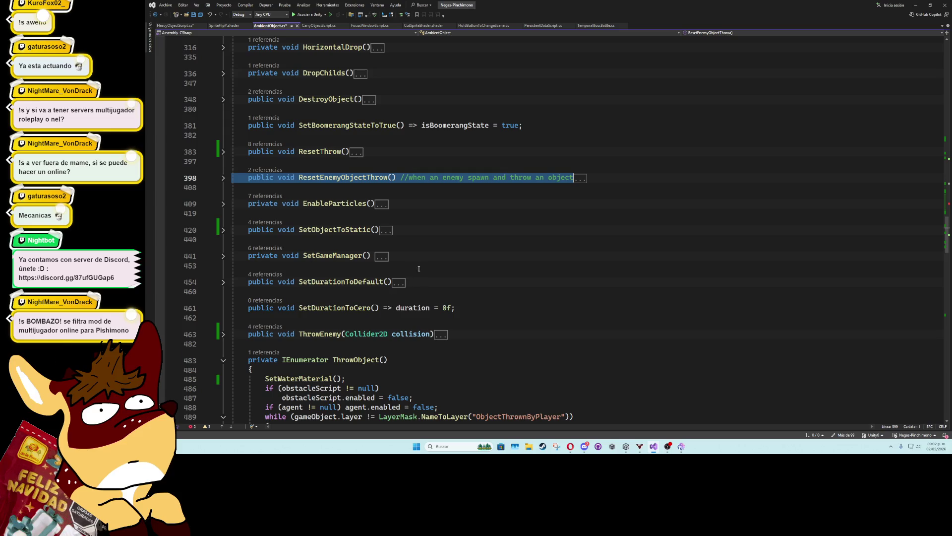
pyautogui.click(223, 231)
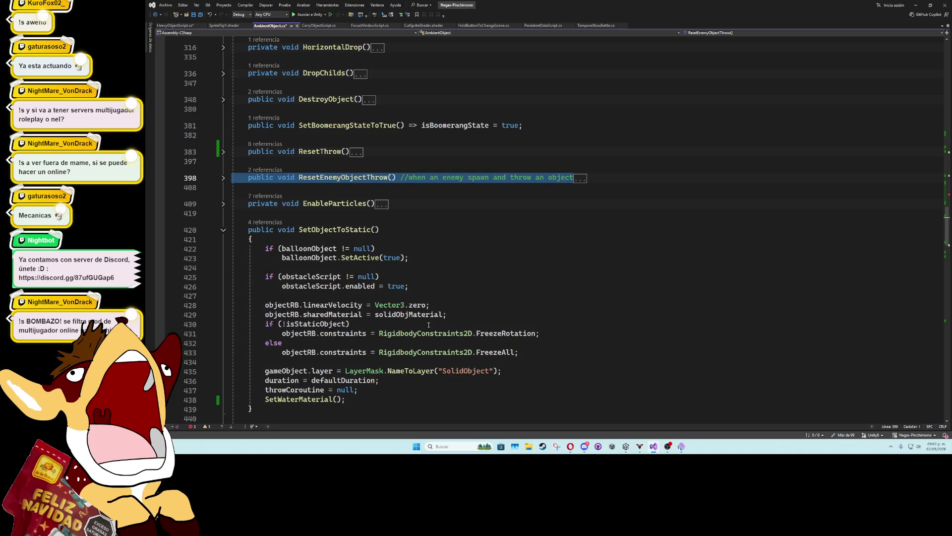
pyautogui.moveTo(379, 353); pyautogui.dragTo(473, 354)
pyautogui.hotkey('ctrl', 'c')
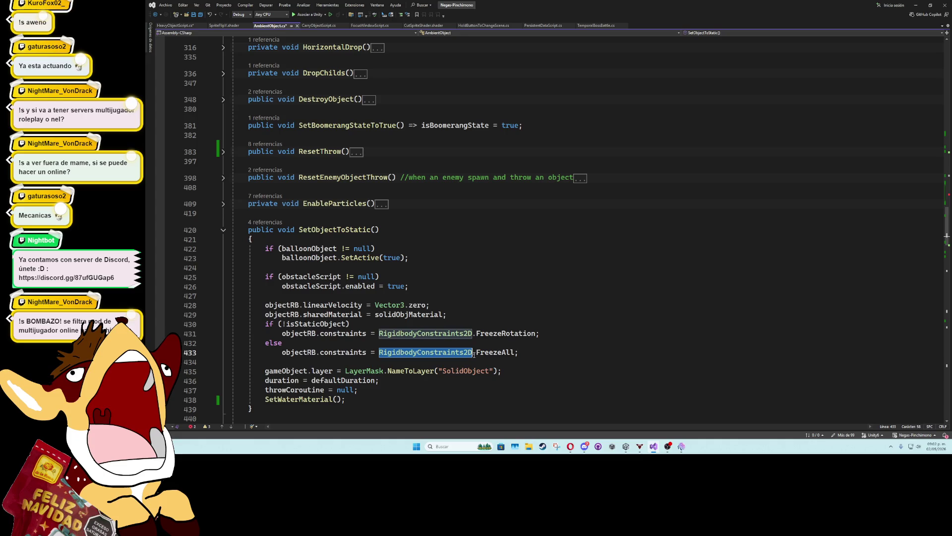
pyautogui.scroll(10, 426, 286)
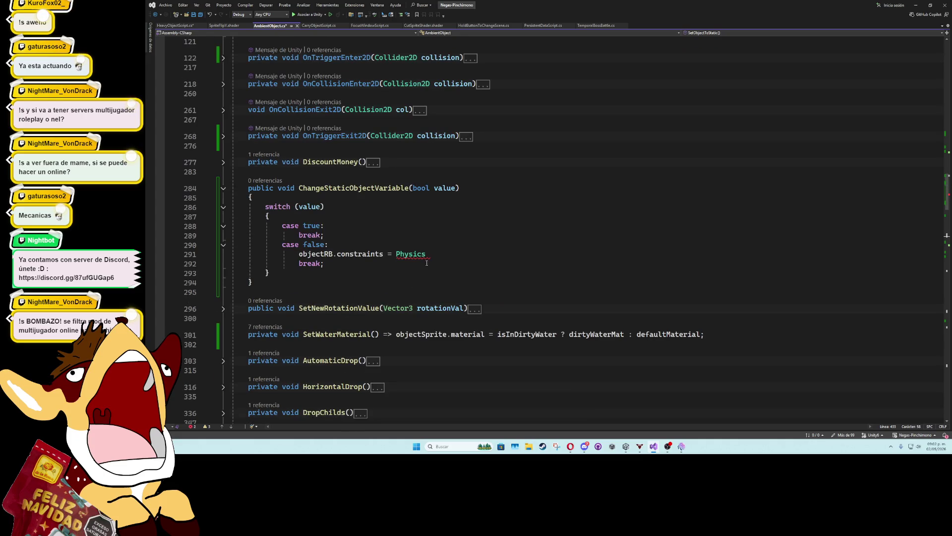
pyautogui.moveTo(427, 254); pyautogui.dragTo(396, 254)
pyautogui.hotkey('ctrl', 'v')
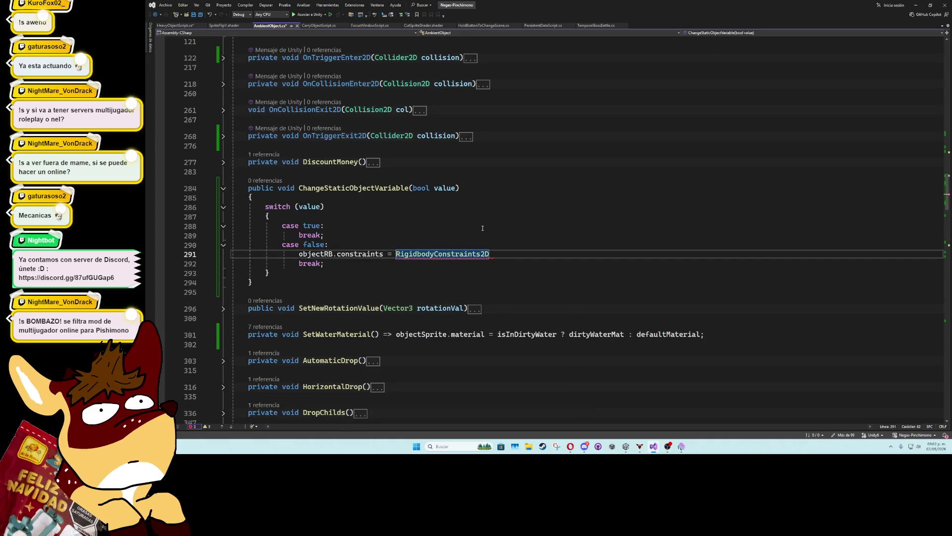
pyautogui.write('.Freeze')
pyautogui.press('Tab')
pyautogui.write(';')
# Copy the constraint line into case true, change it to FreezeAll, and save AmbientObject.cs
pyautogui.moveTo(557, 254); pyautogui.dragTo(301, 255)
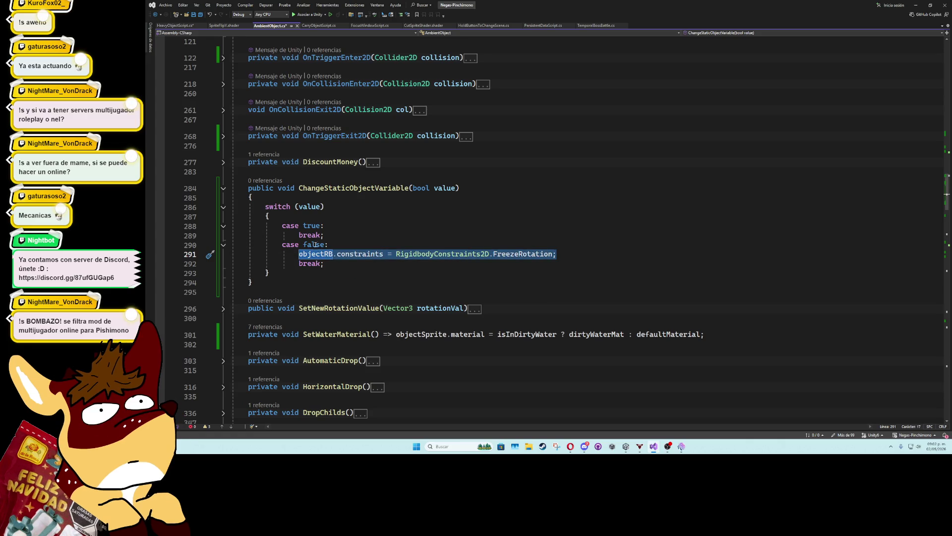
pyautogui.hotkey('ctrl', 'c')
pyautogui.click(332, 228)
pyautogui.press('Return')
pyautogui.hotkey('ctrl', 'v')
pyautogui.doubleClick(551, 235)
pyautogui.write('Fre')
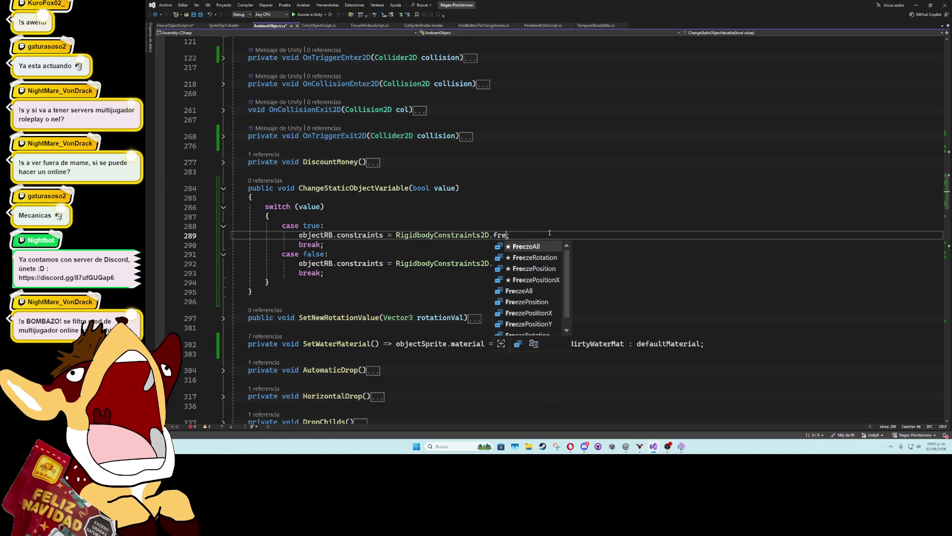
pyautogui.press('Tab')
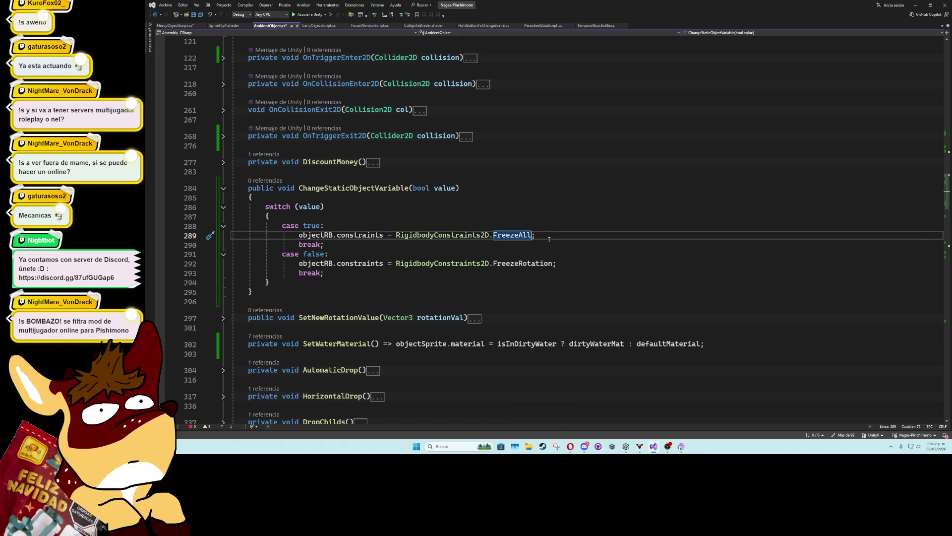
pyautogui.click(552, 222)
pyautogui.hotkey('ctrl', 's')
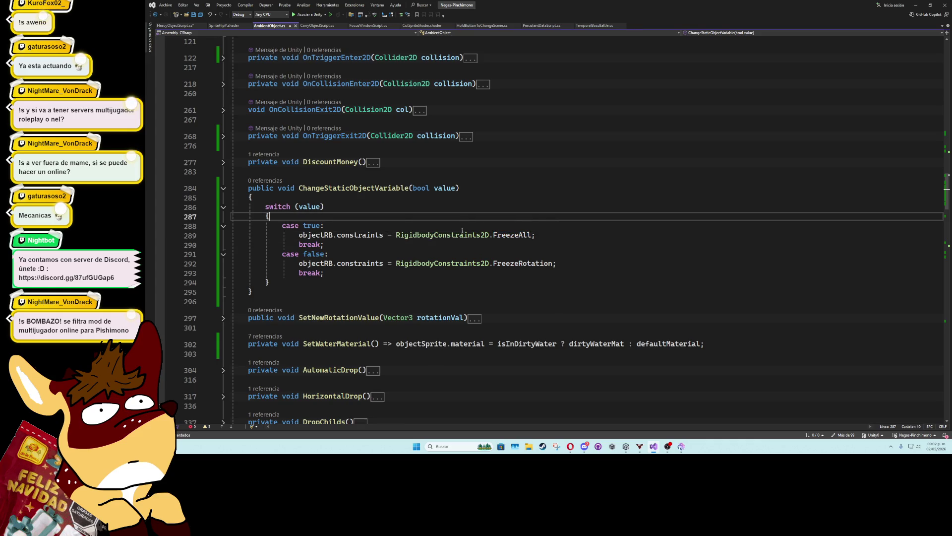
# Add an isStaticObject assignment and move it above the switch statement
pyautogui.click(543, 235)
pyautogui.press('Return')
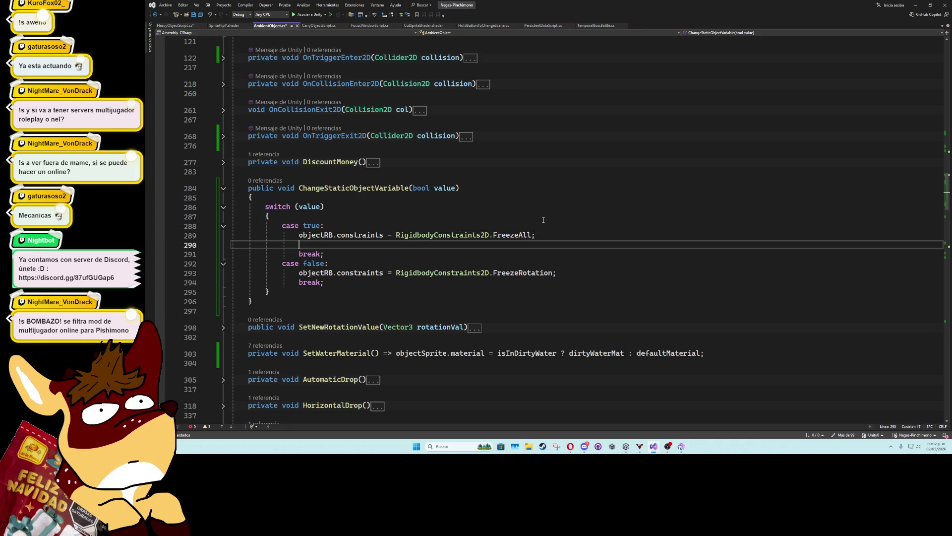
pyautogui.write('isS')
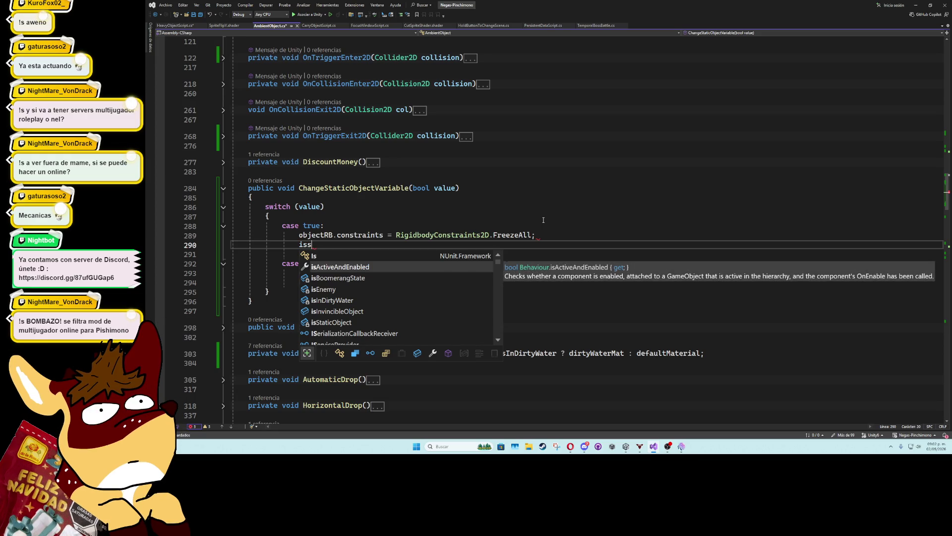
pyautogui.write('tat')
pyautogui.press('Tab')
pyautogui.write('= fa')
pyautogui.press('Tab')
pyautogui.write(';')
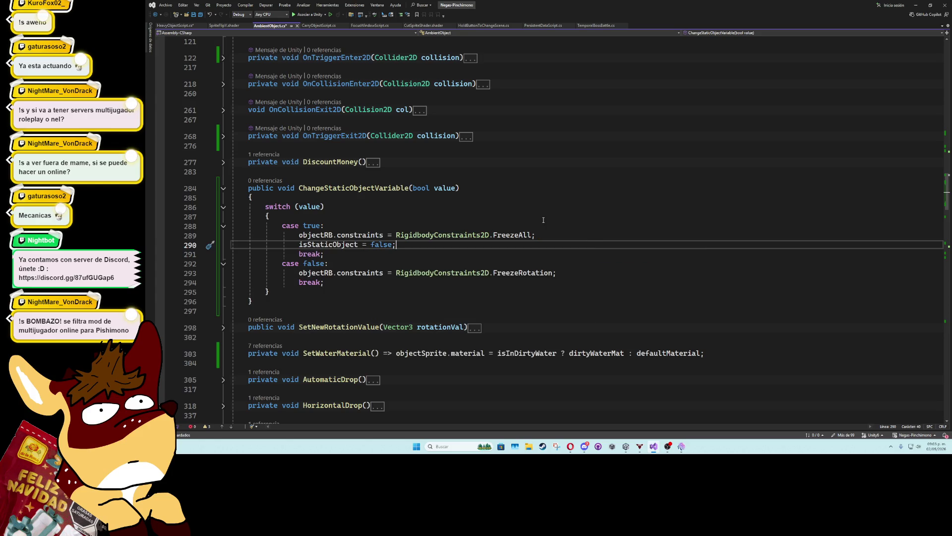
pyautogui.press('BackSpace')
pyautogui.press('BackSpace')
pyautogui.press('BackSpace')
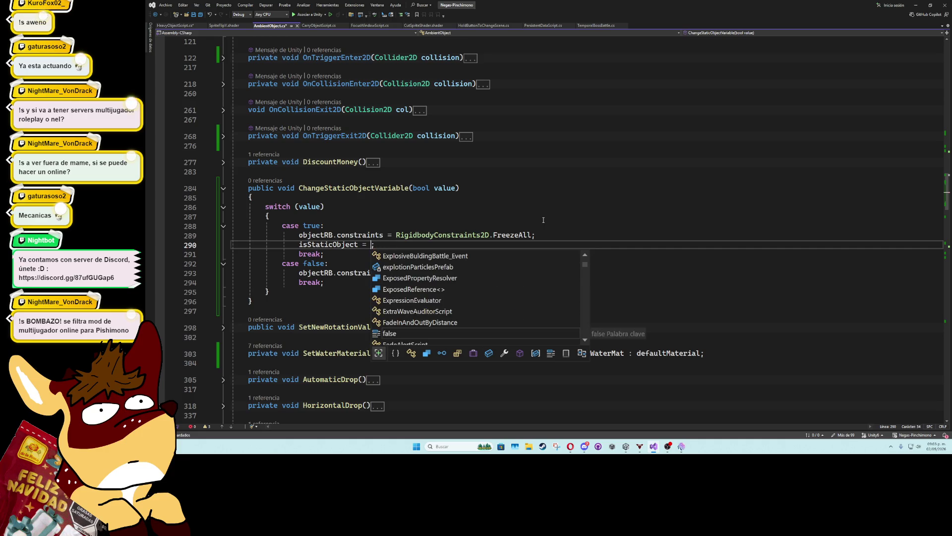
pyautogui.hotkey('ctrl', 'x')
pyautogui.click(312, 197)
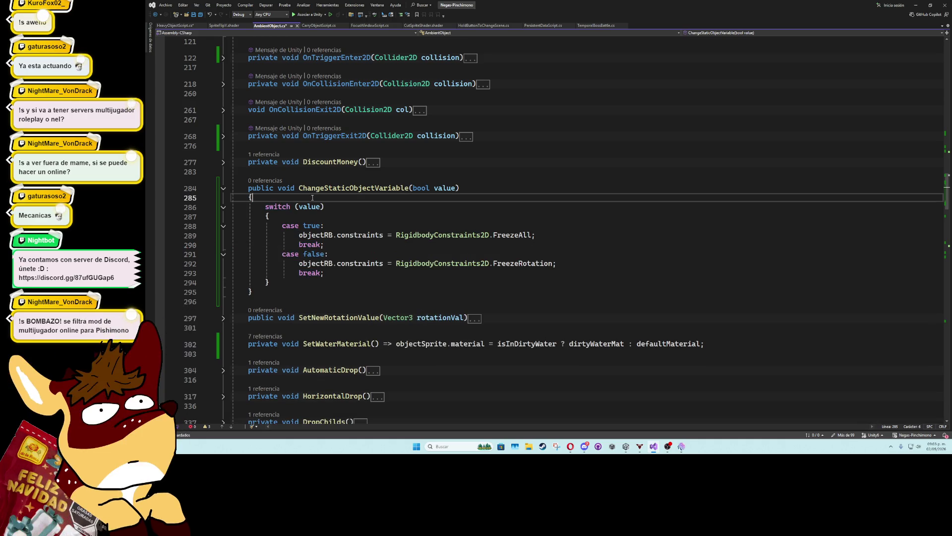
pyautogui.press('Return')
pyautogui.hotkey('ctrl', 'v')
# Set isStaticObject = value, save AmbientObject.cs, and copy the ChangeStaticObjectVariable name
pyautogui.click(337, 206)
pyautogui.write('value')
pyautogui.hotkey('ctrl', 's')
pyautogui.doubleClick(326, 189)
# In HeavyObjectScript, call ChangeStaticObjectVariable(true) in the if block and (false) in else, then return to Unity
pyautogui.click(178, 25)
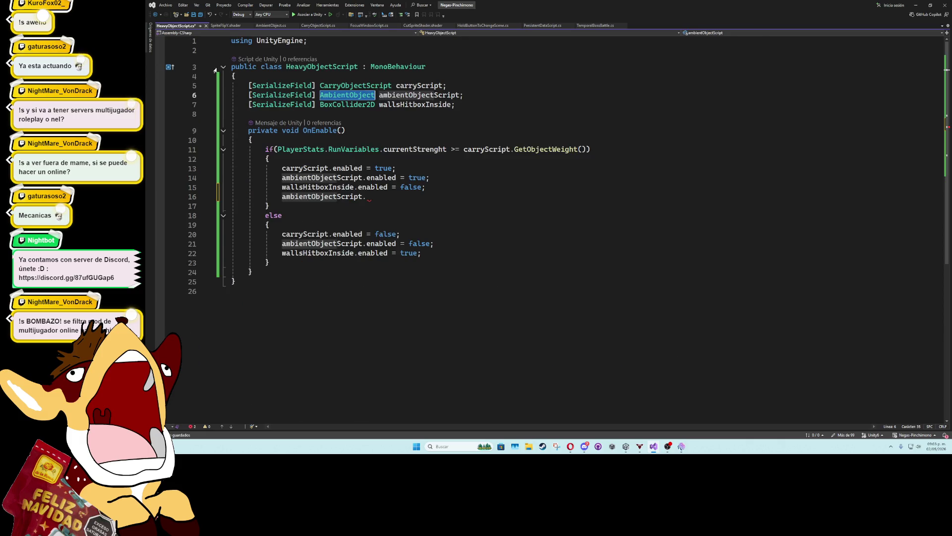
pyautogui.click(407, 197)
pyautogui.hotkey('ctrl', 'v')
pyautogui.write('()')
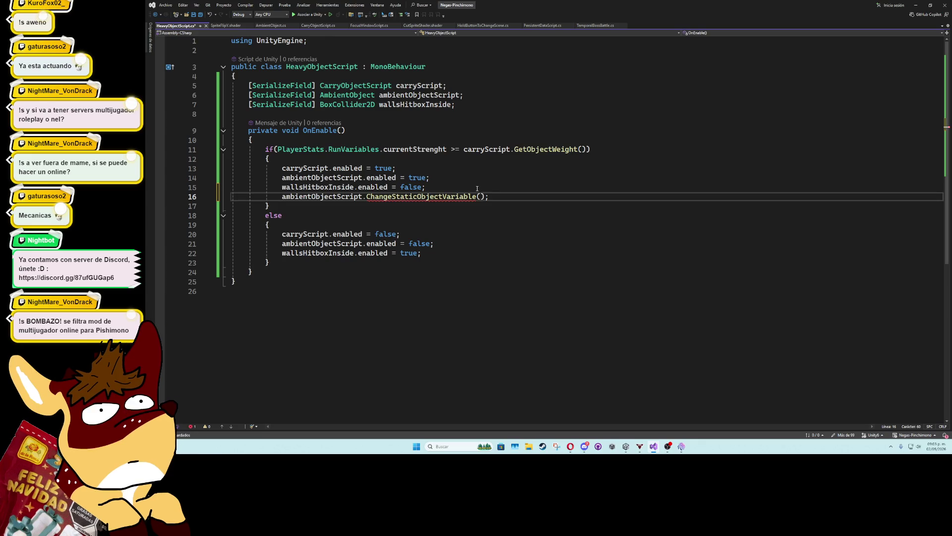
pyautogui.write('true')
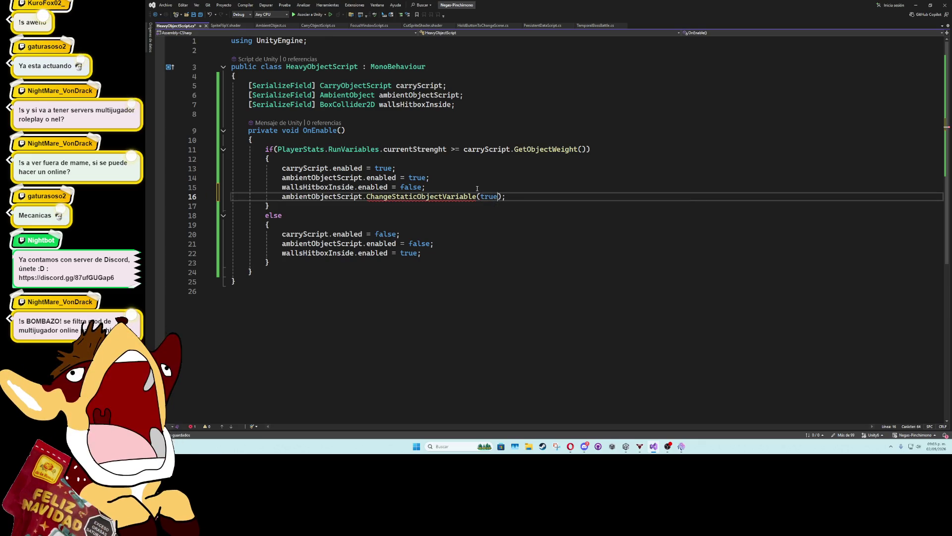
pyautogui.hotkey('ctrl', 'd')
pyautogui.hotkey('alt', 'Down')
pyautogui.hotkey('alt', 'Down')
pyautogui.hotkey('alt', 'Down')
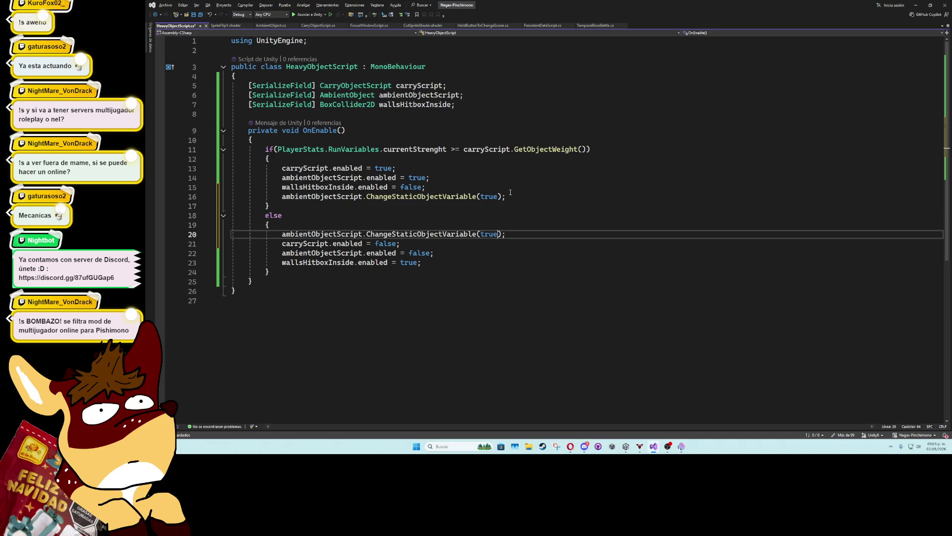
pyautogui.press('BackSpace')
pyautogui.press('BackSpace')
pyautogui.press('BackSpace')
pyautogui.press('Delete')
pyautogui.write('false')
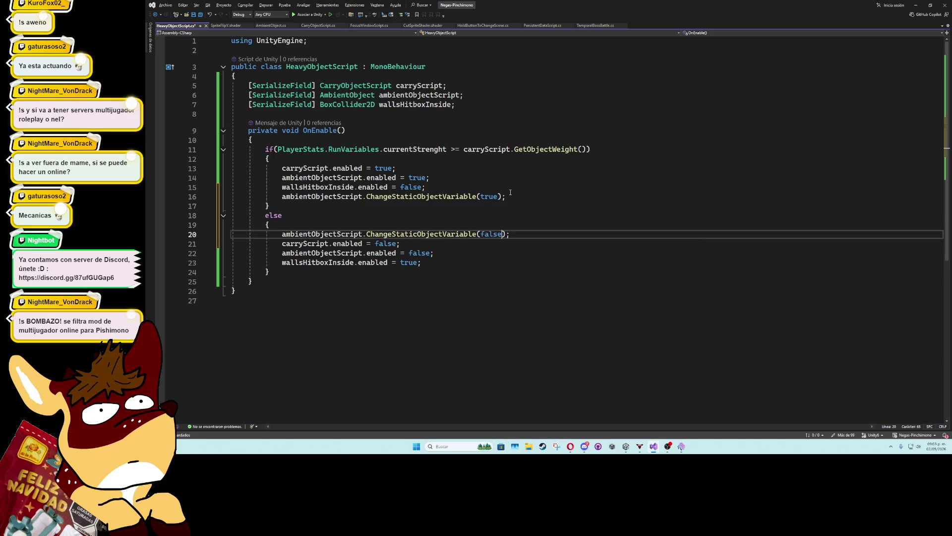
pyautogui.click(434, 218)
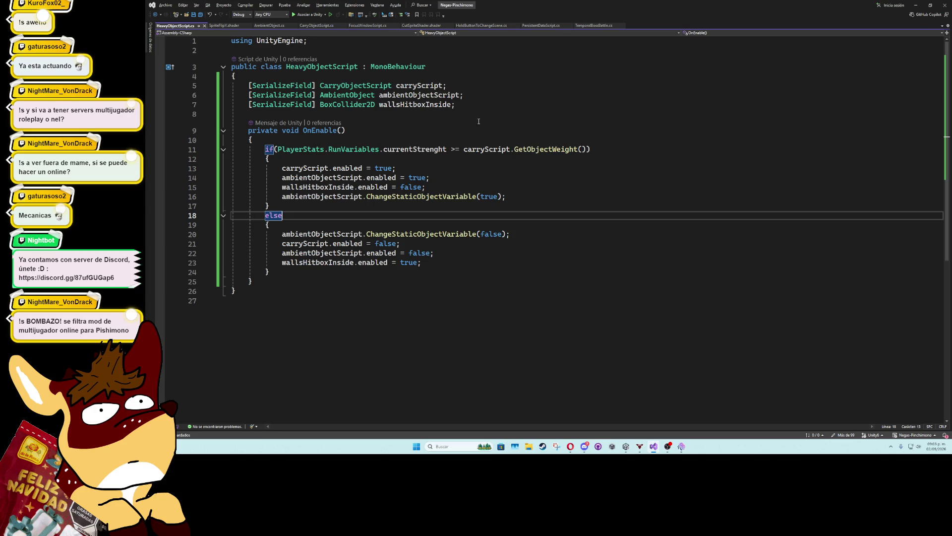
pyautogui.hotkey('alt', 'Tab')
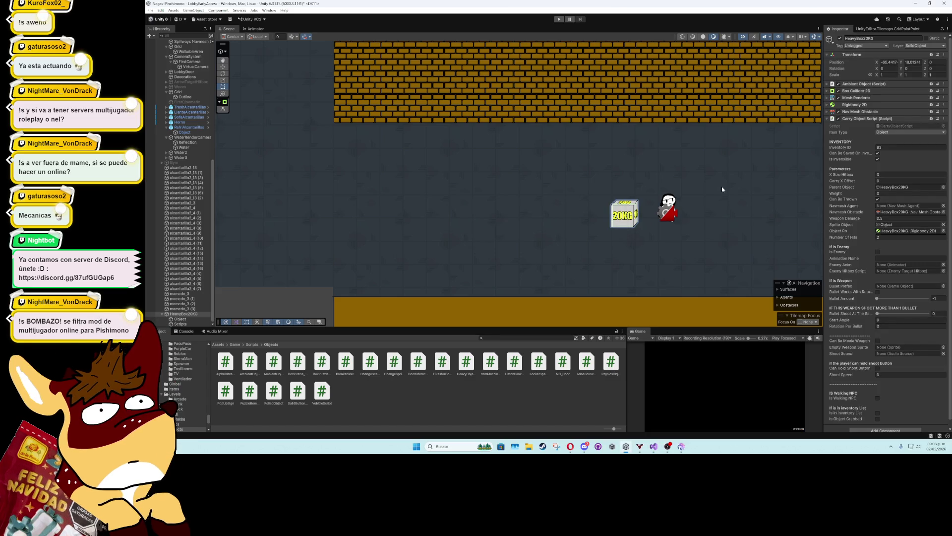
# Run a brief play test, then set HeavyBox20KG's Carry Object Script Weight to 20
pyautogui.hotkey('ctrl', 'p')
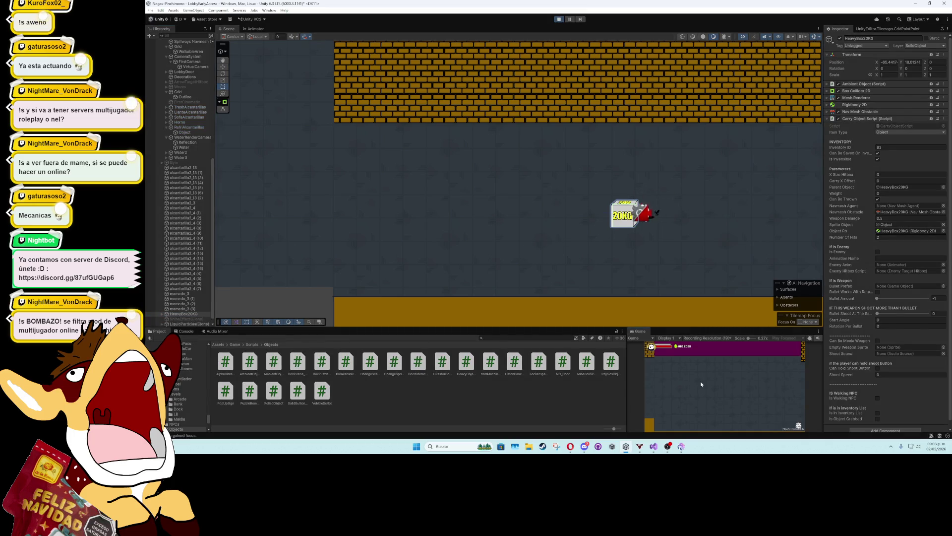
pyautogui.click(559, 18)
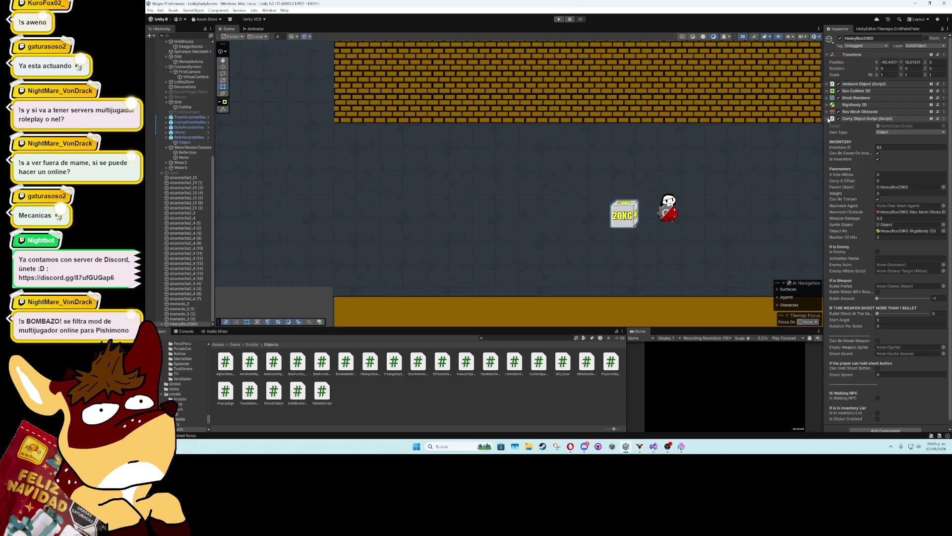
pyautogui.click(887, 193)
pyautogui.write('20')
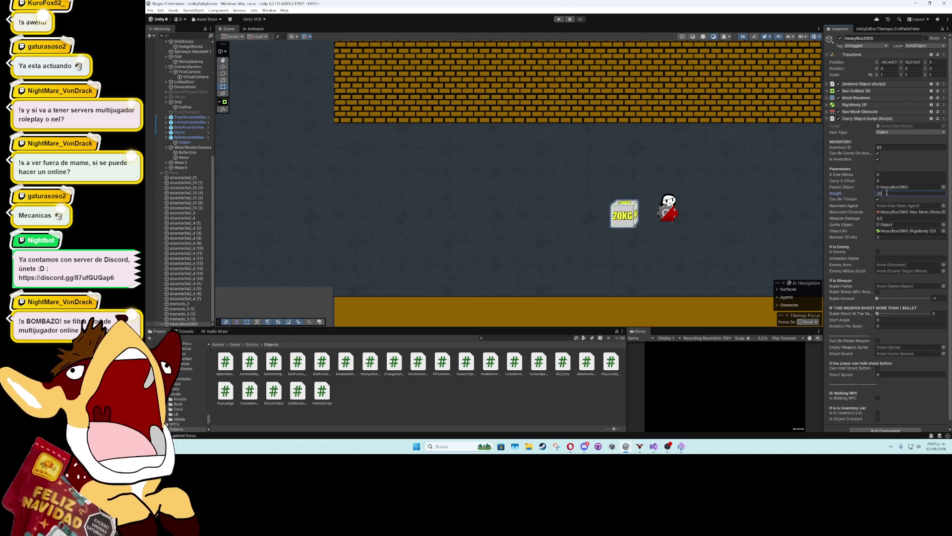
pyautogui.click(832, 119)
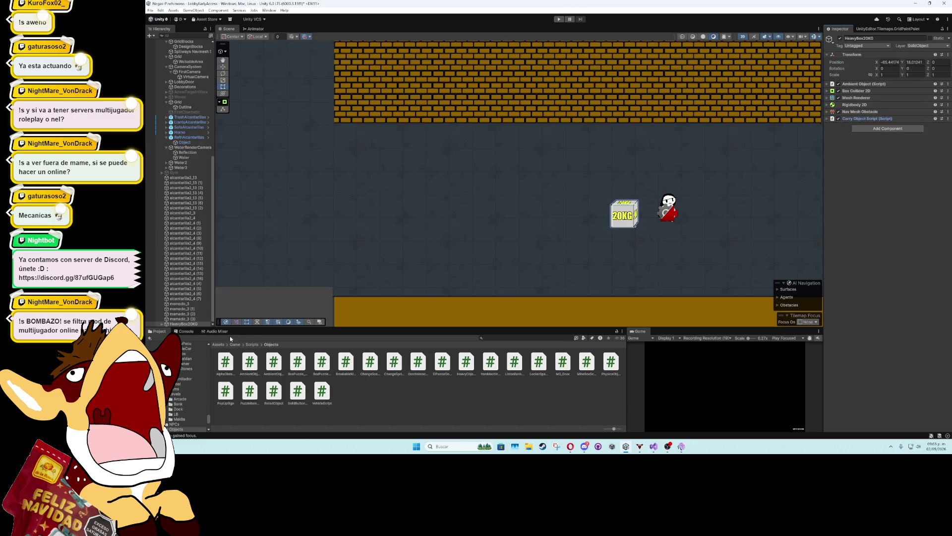
# Save HeavyBox20KG as a prefab in the Prefabs/Objects/Alcantarilla folder
pyautogui.click(235, 344)
pyautogui.doubleClick(322, 360)
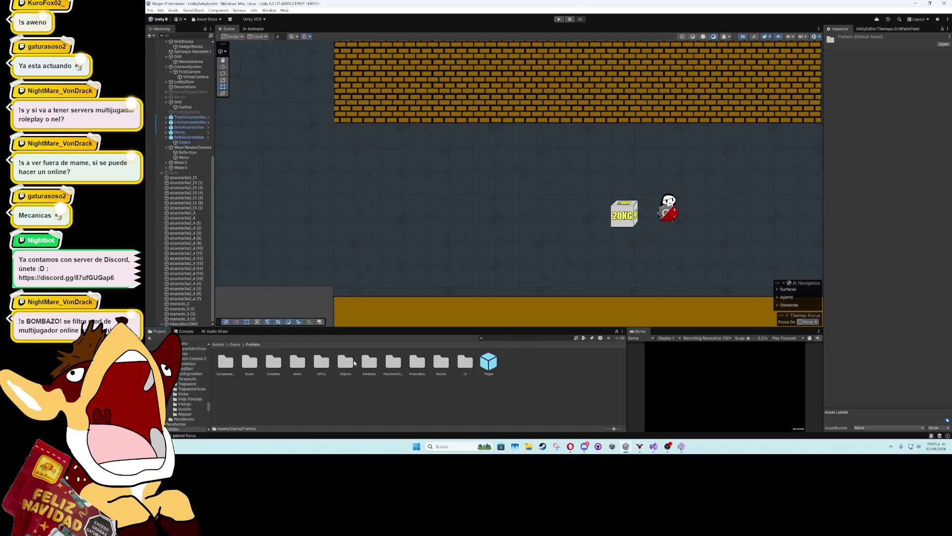
pyautogui.doubleClick(346, 361)
pyautogui.doubleClick(227, 362)
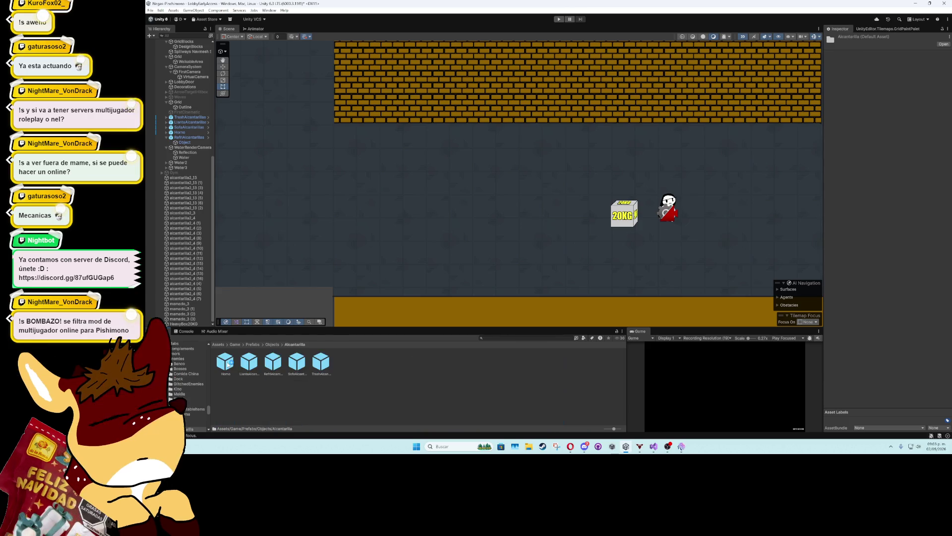
pyautogui.click(184, 323)
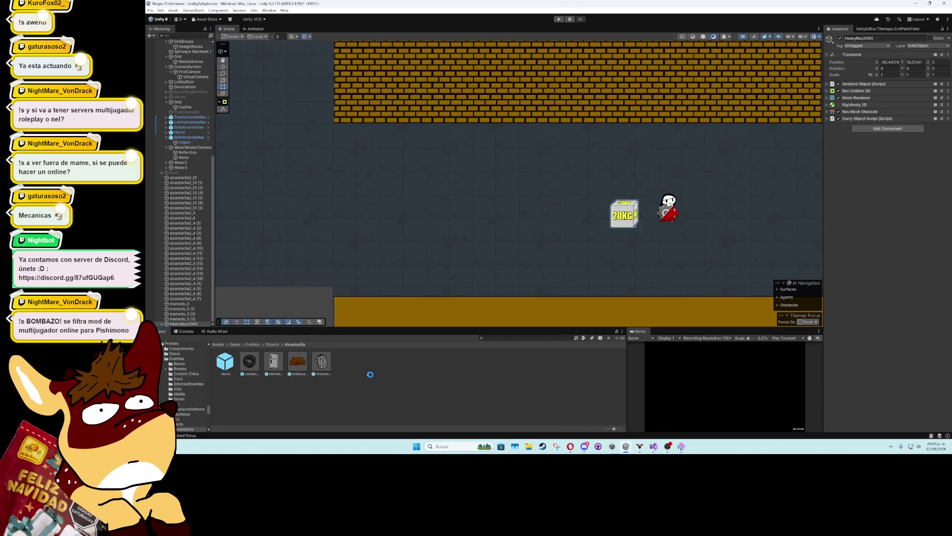
pyautogui.click(189, 325)
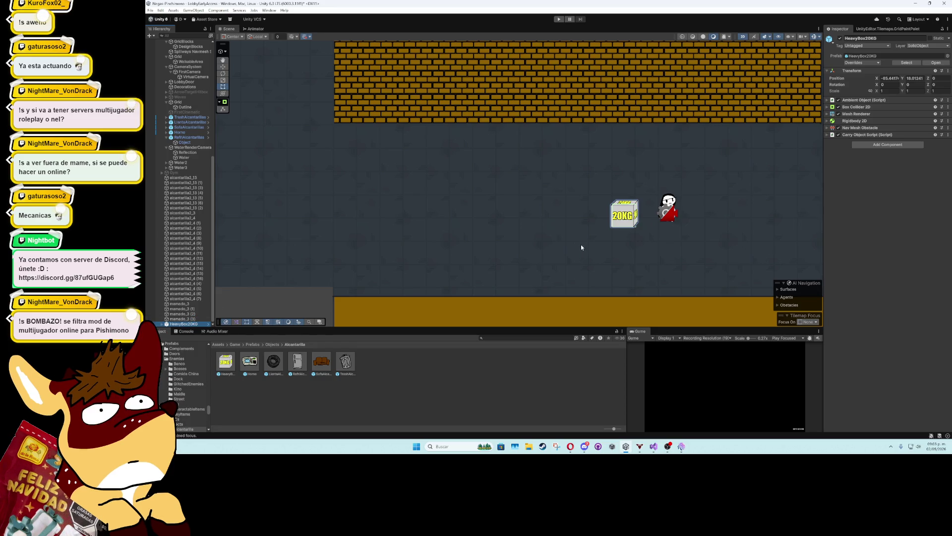
# Move the HeavyBox20KG box left so it rests against the upper brick wall
pyautogui.click(223, 66)
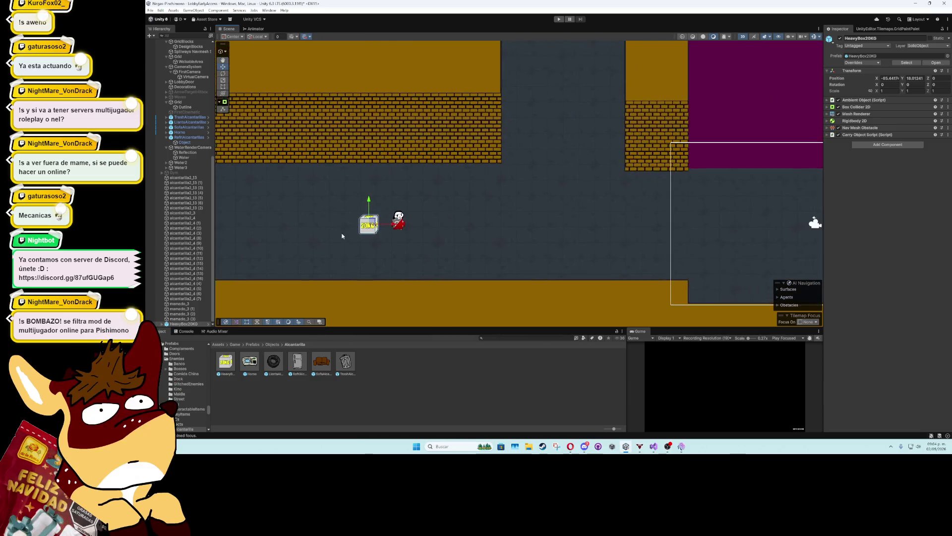
pyautogui.moveTo(373, 225); pyautogui.dragTo(536, 154)
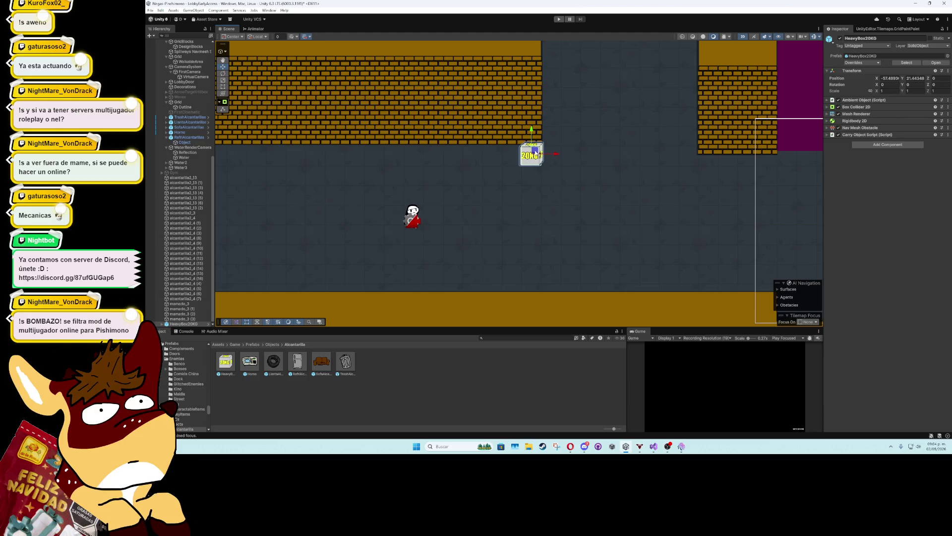
pyautogui.moveTo(289, 222)
pyautogui.mouseDown()
pyautogui.moveTo(636, 201)
pyautogui.moveTo(650, 229)
pyautogui.moveTo(575, 250)
pyautogui.mouseUp()
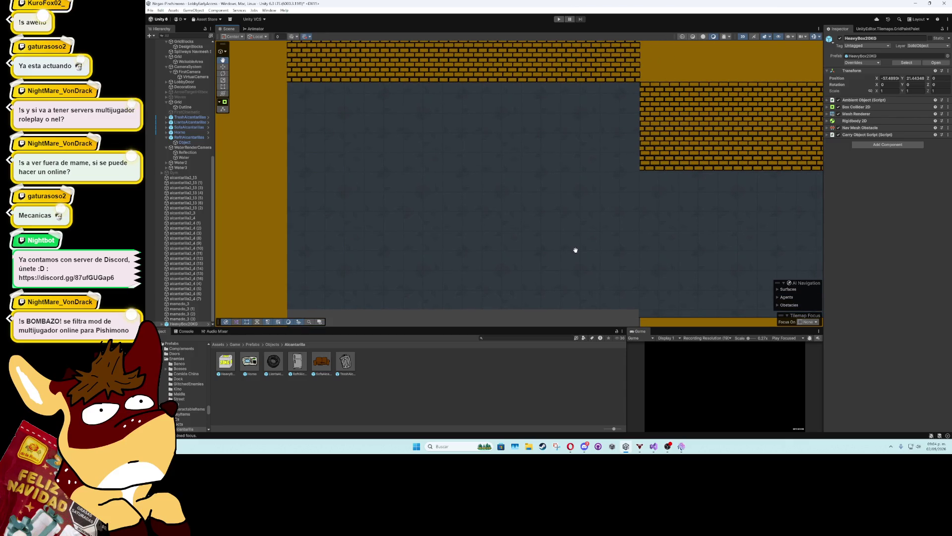
pyautogui.moveTo(574, 251)
pyautogui.mouseDown()
pyautogui.moveTo(550, 263)
pyautogui.moveTo(616, 228)
pyautogui.moveTo(543, 210)
pyautogui.mouseUp()
pyautogui.moveTo(602, 190)
pyautogui.mouseDown()
pyautogui.moveTo(294, 216)
pyautogui.moveTo(675, 228)
pyautogui.moveTo(590, 219)
pyautogui.moveTo(438, 128)
pyautogui.moveTo(441, 115)
pyautogui.mouseUp()
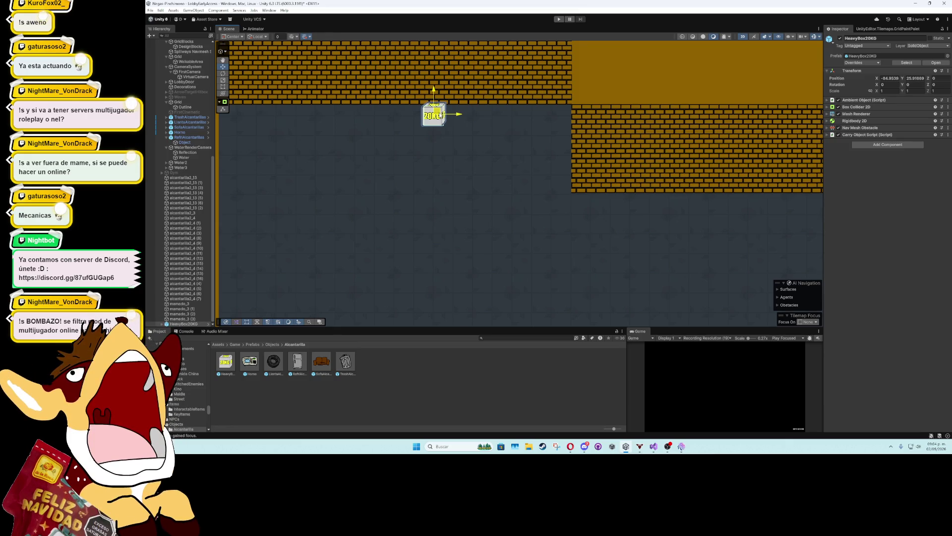
pyautogui.scroll(2, 440, 115)
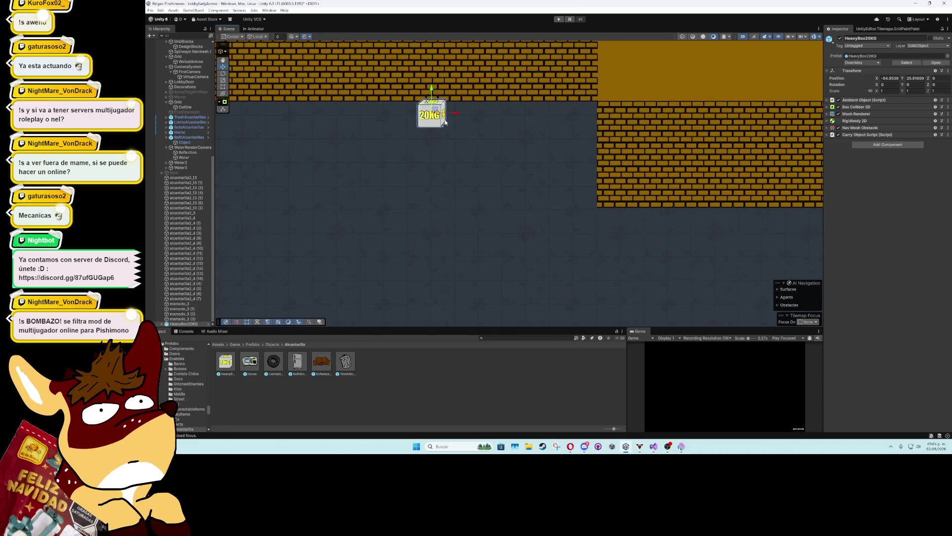
# Duplicate the box twice and stack the copies below it to form a column of three
pyautogui.hotkey('ctrl', 'd')
pyautogui.moveTo(432, 97); pyautogui.dragTo(428, 106)
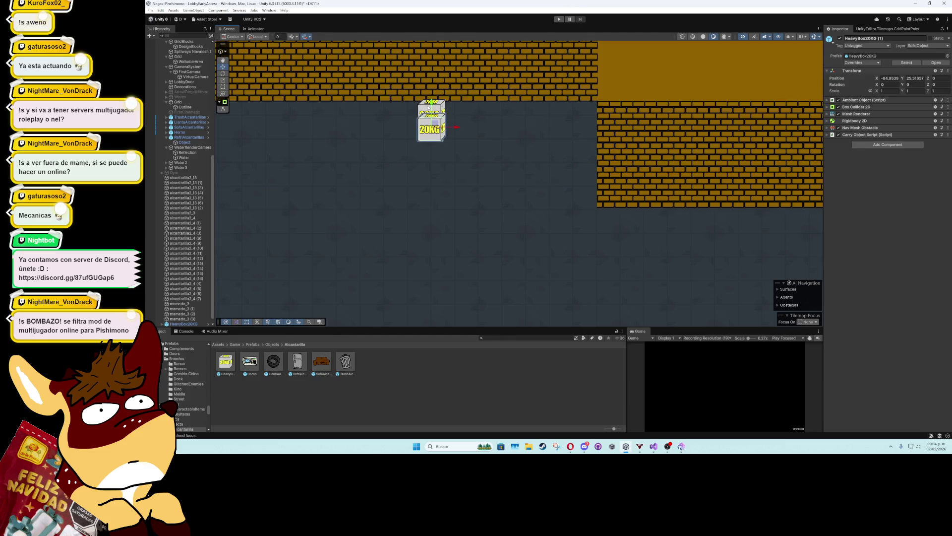
pyautogui.moveTo(432, 106); pyautogui.dragTo(432, 153)
pyautogui.hotkey('ctrl', 'd')
pyautogui.scroll(-3, 368, 204)
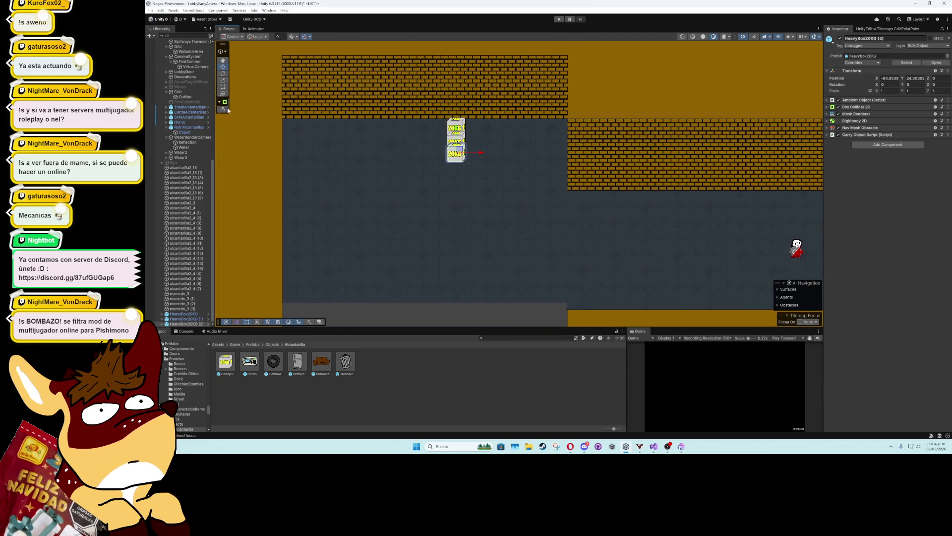
pyautogui.click(421, 165)
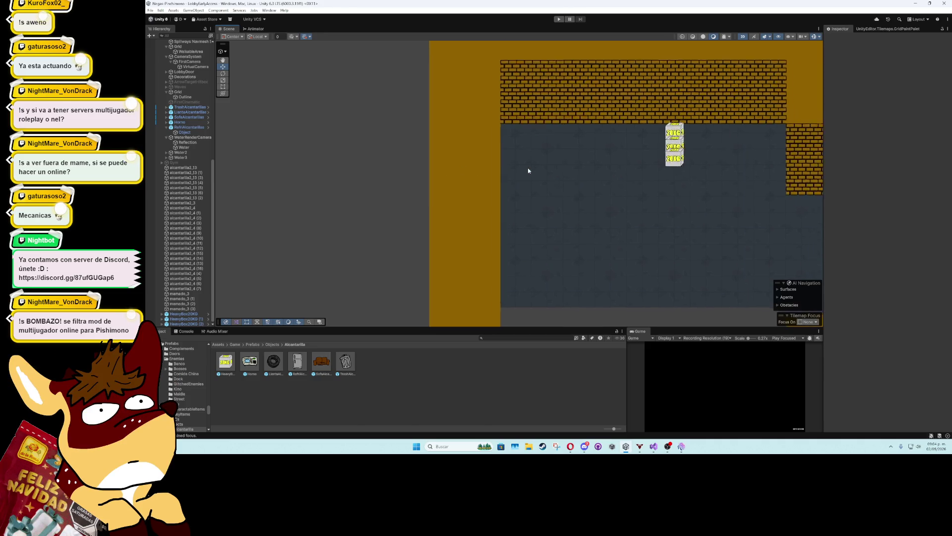
# Erase two columns of floor tiles from the WalkableArea tilemap
pyautogui.moveTo(528, 167); pyautogui.dragTo(415, 156)
pyautogui.click(479, 244)
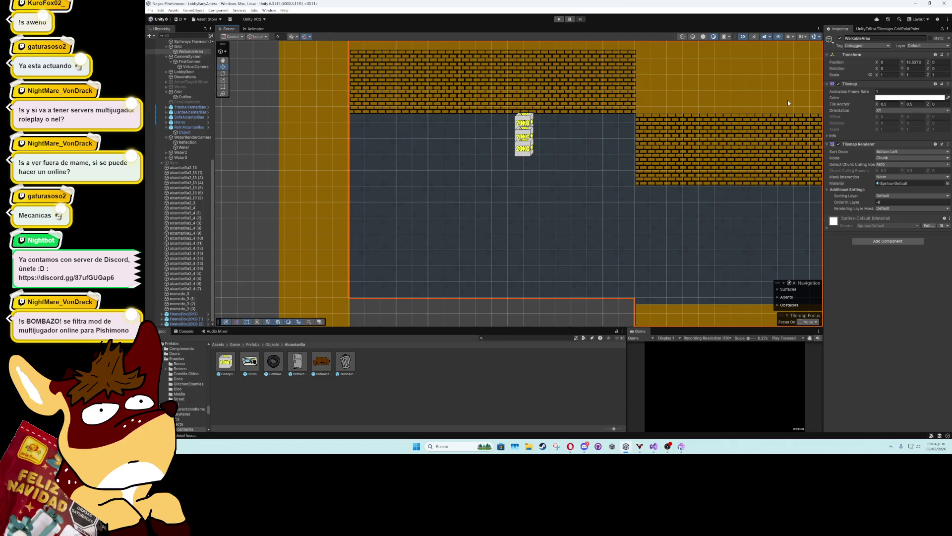
pyautogui.click(864, 29)
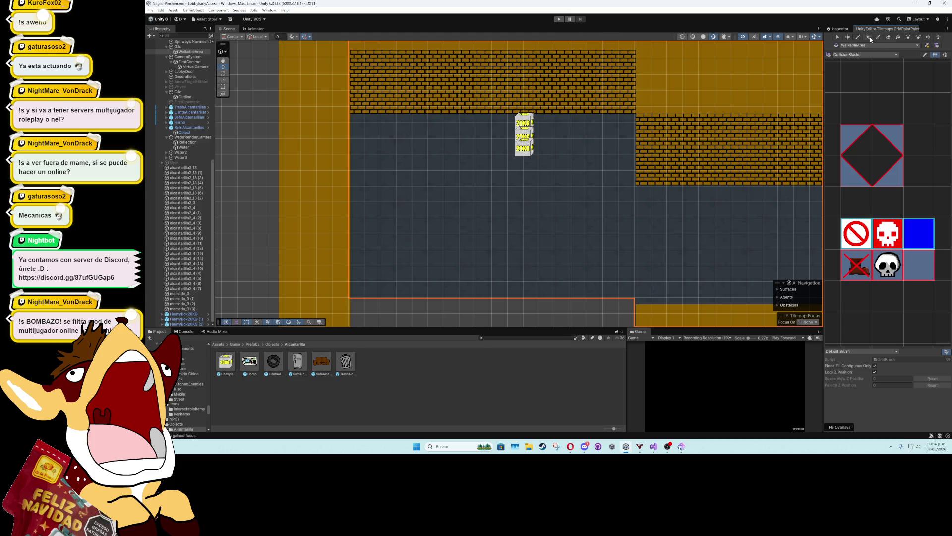
pyautogui.click(888, 37)
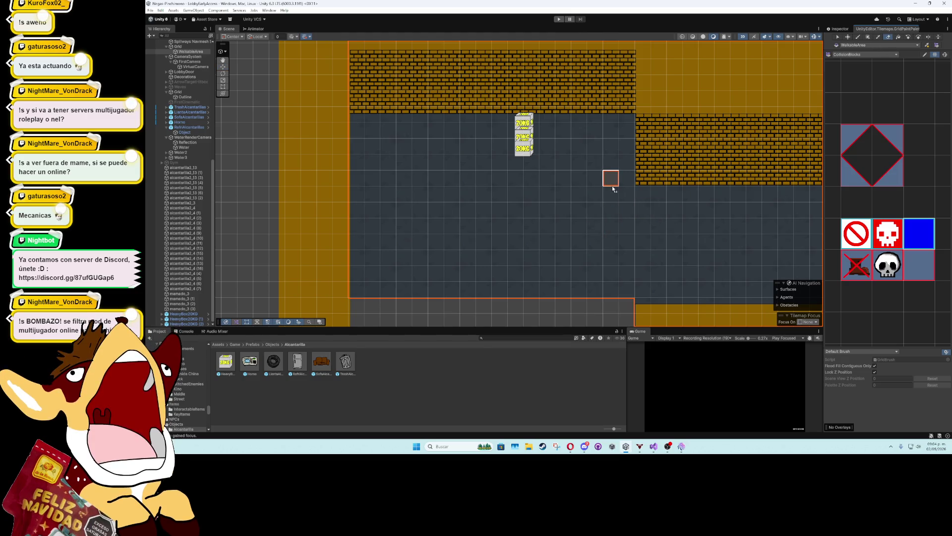
pyautogui.moveTo(568, 188); pyautogui.dragTo(567, 234)
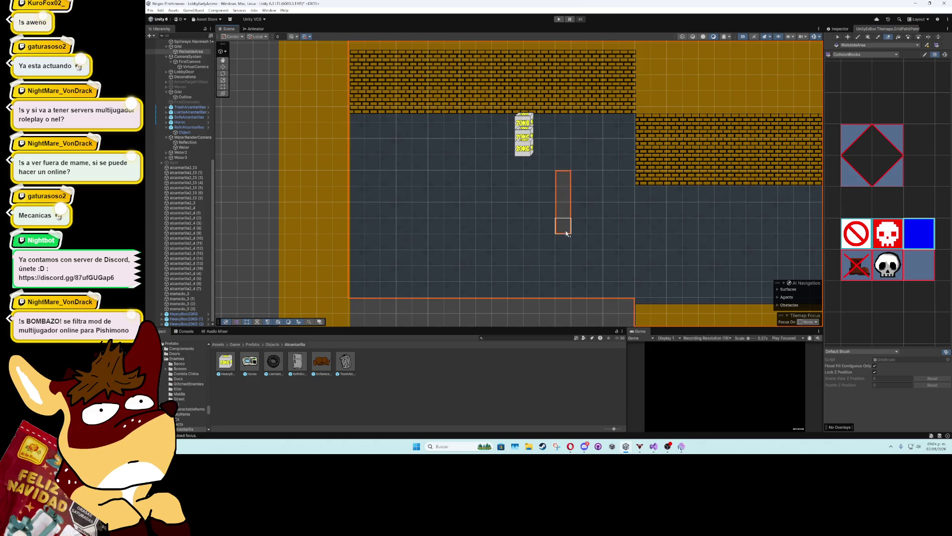
pyautogui.moveTo(548, 290)
pyautogui.mouseDown()
pyautogui.moveTo(544, 186)
pyautogui.moveTo(362, 185)
pyautogui.moveTo(358, 273)
pyautogui.moveTo(434, 289)
pyautogui.moveTo(538, 291)
pyautogui.moveTo(370, 273)
pyautogui.moveTo(501, 246)
pyautogui.moveTo(514, 255)
pyautogui.moveTo(534, 208)
pyautogui.moveTo(387, 194)
pyautogui.moveTo(497, 240)
pyautogui.moveTo(379, 237)
pyautogui.moveTo(452, 241)
pyautogui.moveTo(498, 226)
pyautogui.moveTo(452, 226)
pyautogui.mouseUp()
# Select the SolidGrid tilemap and frame it, ready for painting collision tiles
pyautogui.click(255, 147)
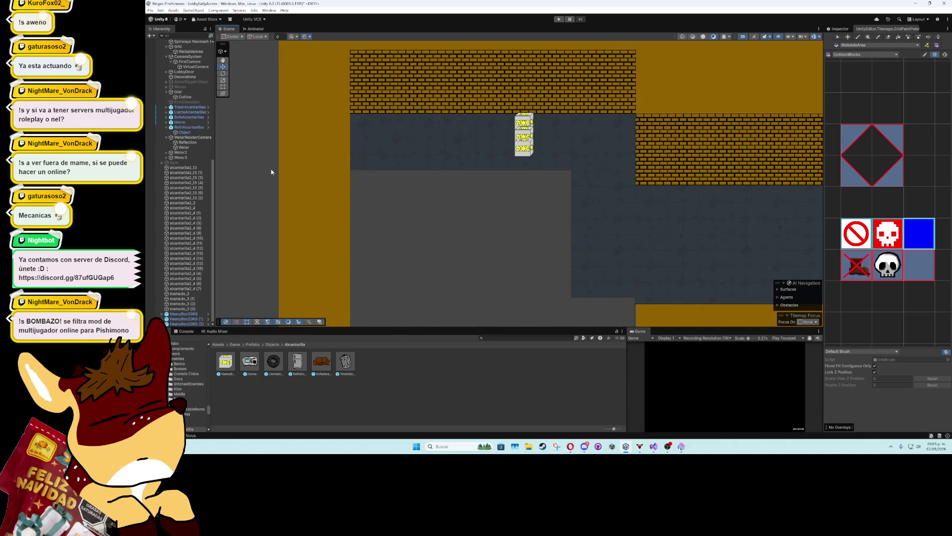
pyautogui.moveTo(507, 201)
pyautogui.mouseDown()
pyautogui.moveTo(436, 188)
pyautogui.moveTo(489, 210)
pyautogui.moveTo(474, 206)
pyautogui.mouseUp()
pyautogui.scroll(-2, 494, 214)
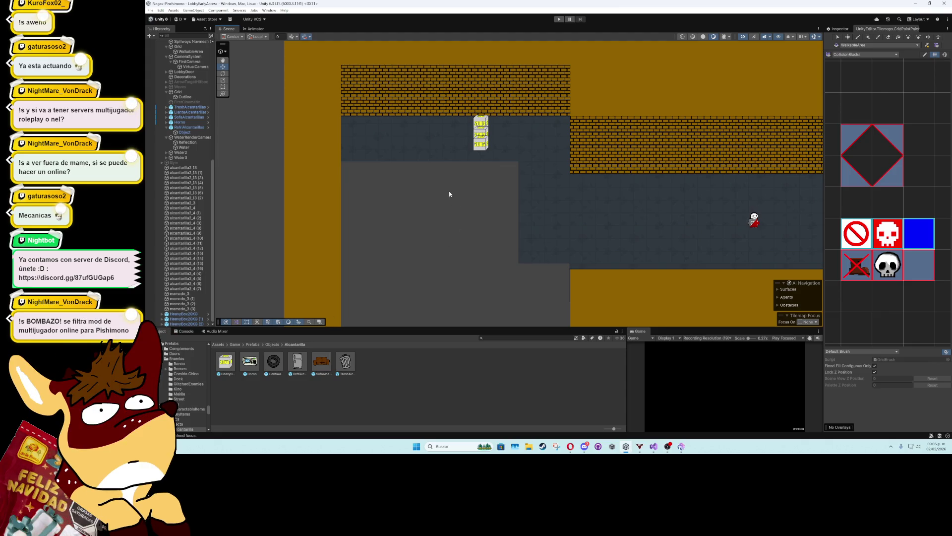
pyautogui.scroll(2, 449, 194)
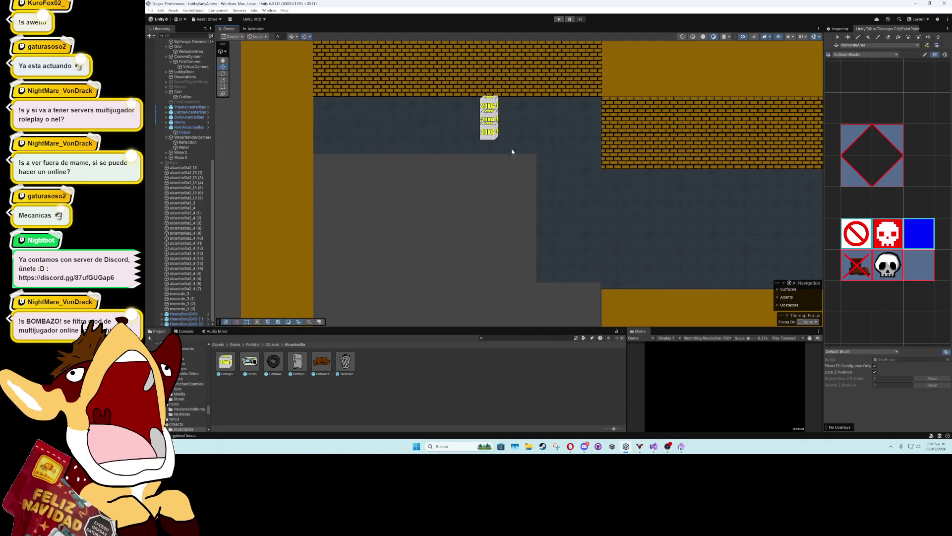
pyautogui.click(649, 61)
pyautogui.press('f')
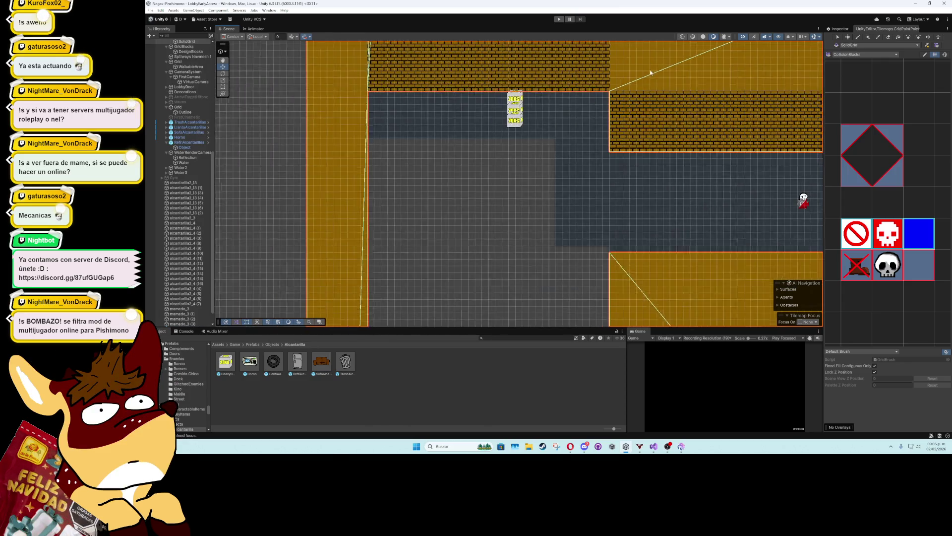
pyautogui.click(845, 30)
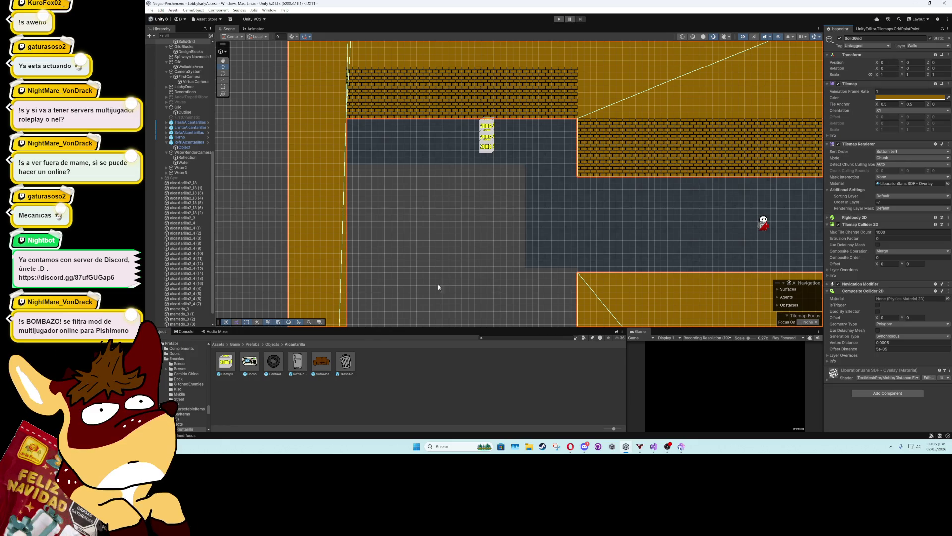
pyautogui.click(888, 29)
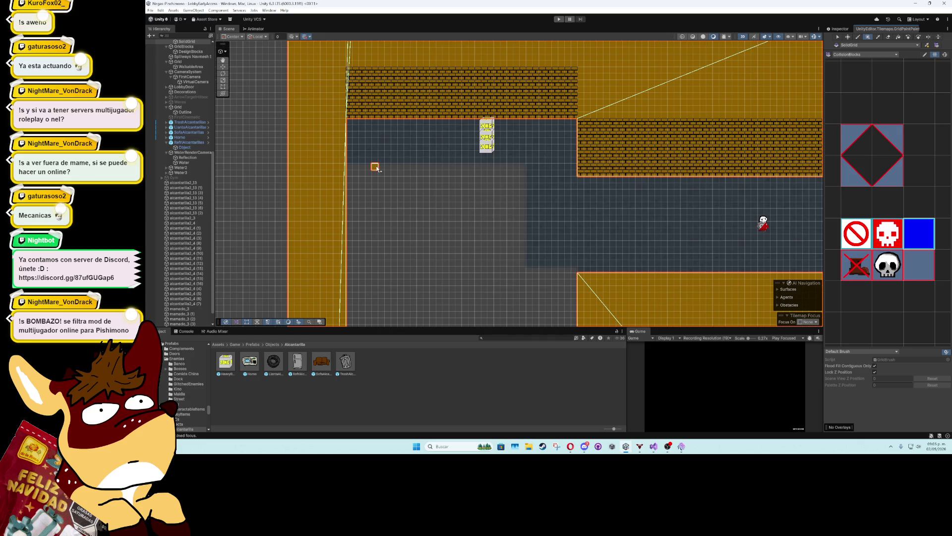
# Box-paint CollisionBlocks tiles as a raised block below the boxes and a left-edge strip
pyautogui.moveTo(376, 167)
pyautogui.mouseDown()
pyautogui.moveTo(521, 225)
pyautogui.moveTo(525, 261)
pyautogui.moveTo(524, 241)
pyautogui.mouseUp()
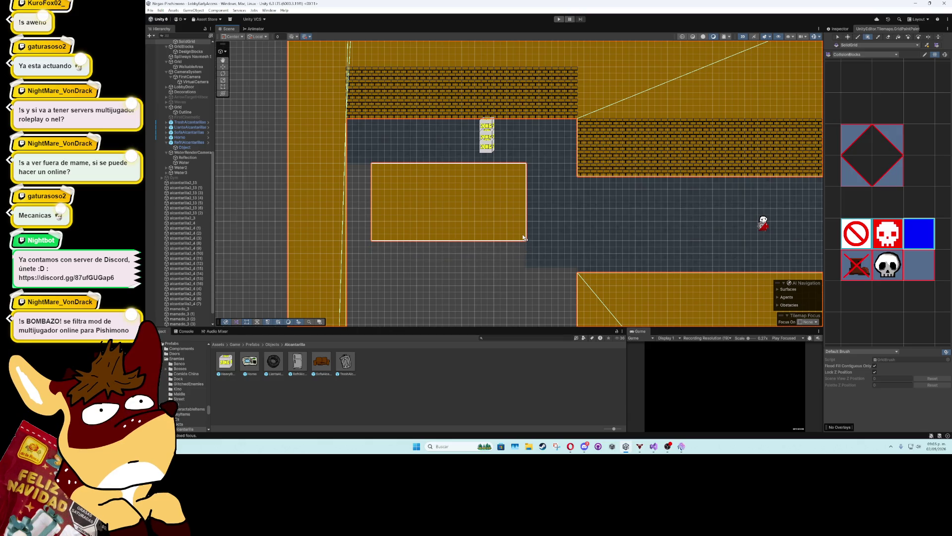
pyautogui.moveTo(523, 238); pyautogui.dragTo(542, 238)
pyautogui.moveTo(540, 241)
pyautogui.mouseDown()
pyautogui.moveTo(495, 178)
pyautogui.moveTo(556, 213)
pyautogui.mouseUp()
pyautogui.scroll(-5, 540, 229)
pyautogui.scroll(3, 496, 89)
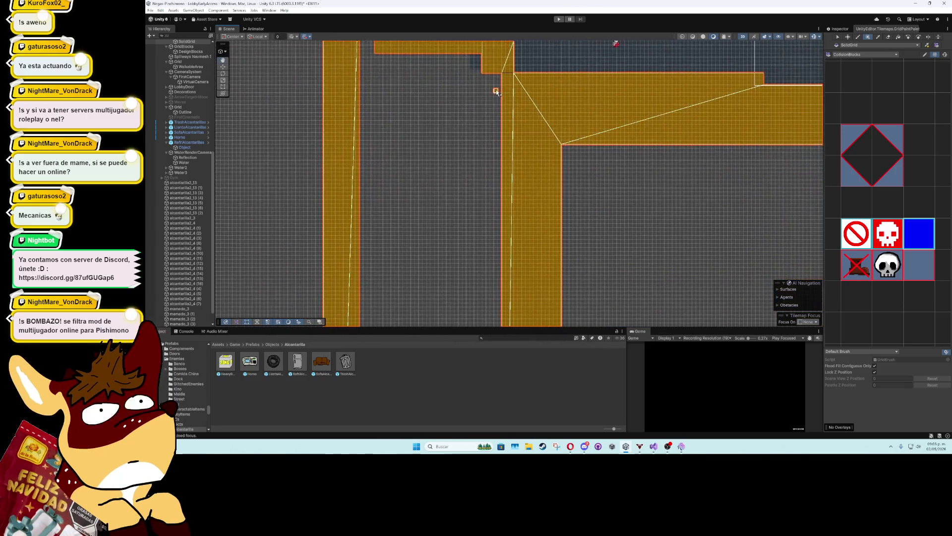
pyautogui.scroll(-8, 485, 76)
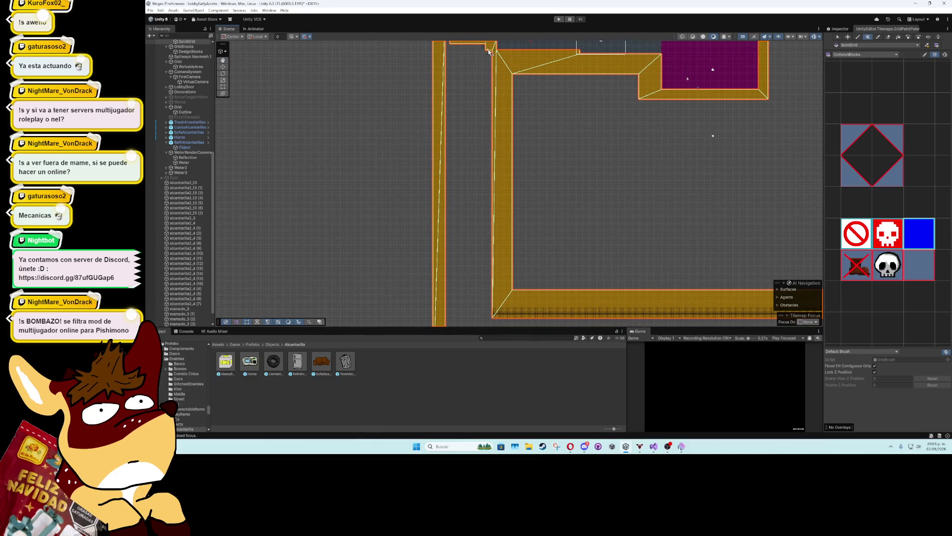
pyautogui.moveTo(487, 54); pyautogui.dragTo(498, 314)
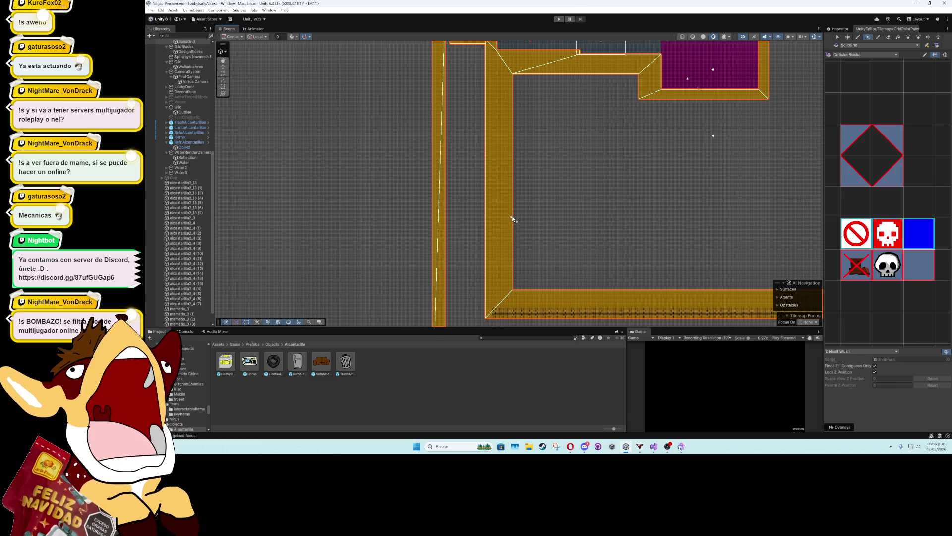
pyautogui.scroll(3, 466, 159)
pyautogui.scroll(3, 479, 152)
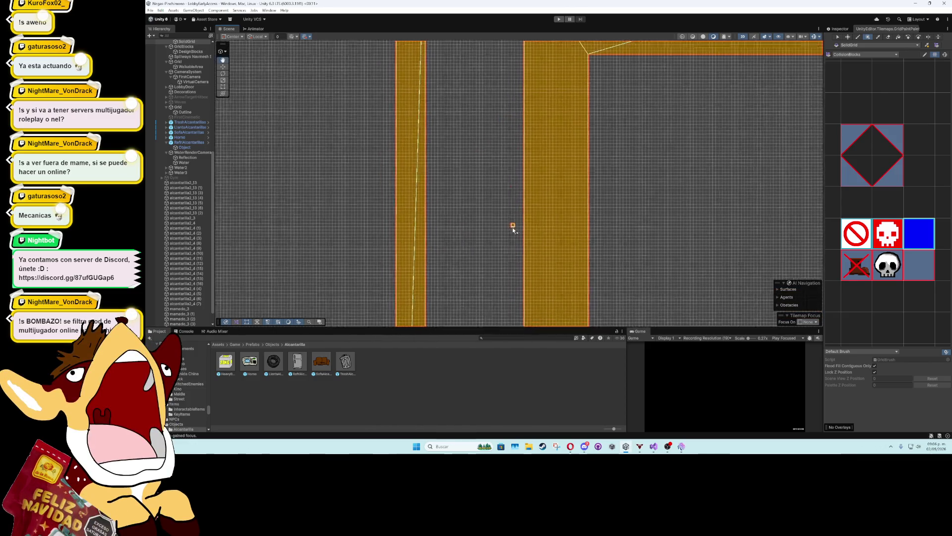
pyautogui.scroll(3, 528, 224)
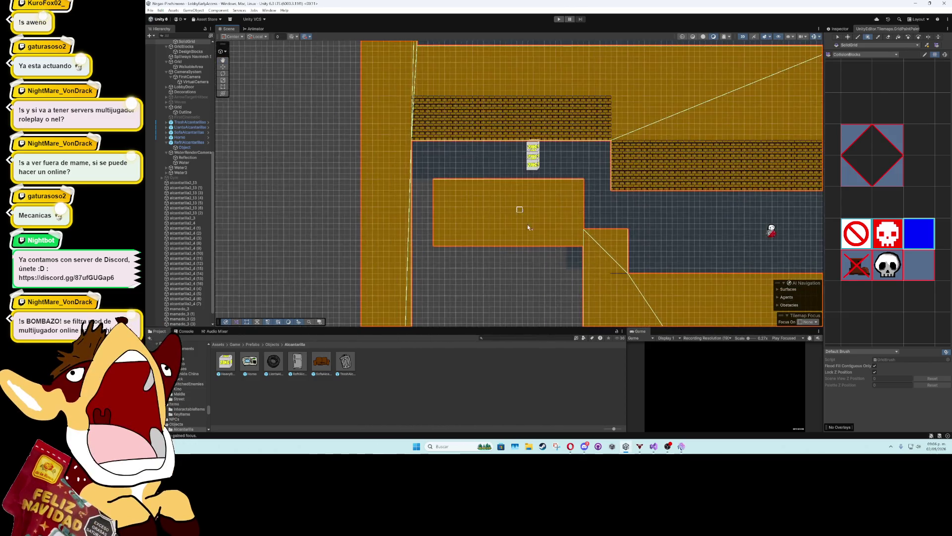
pyautogui.click(490, 227)
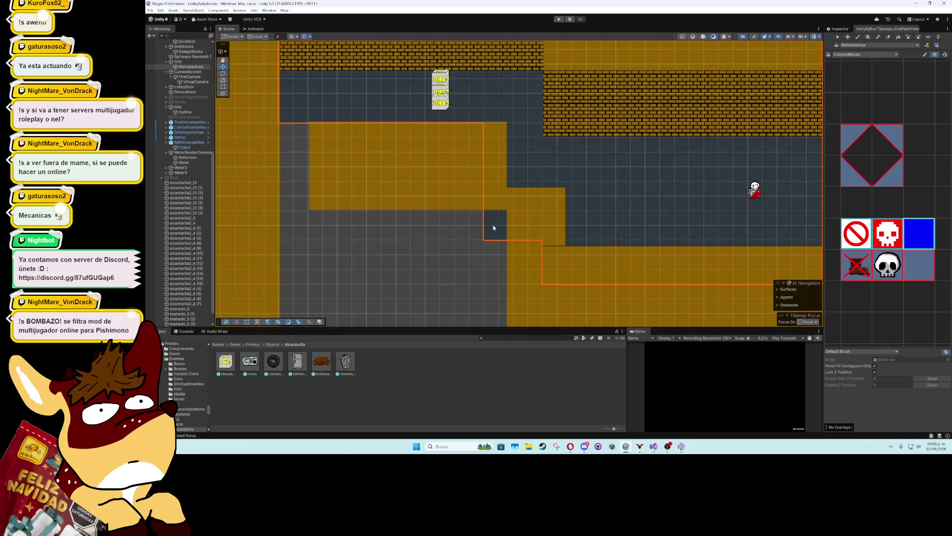
pyautogui.click(839, 29)
pyautogui.click(893, 29)
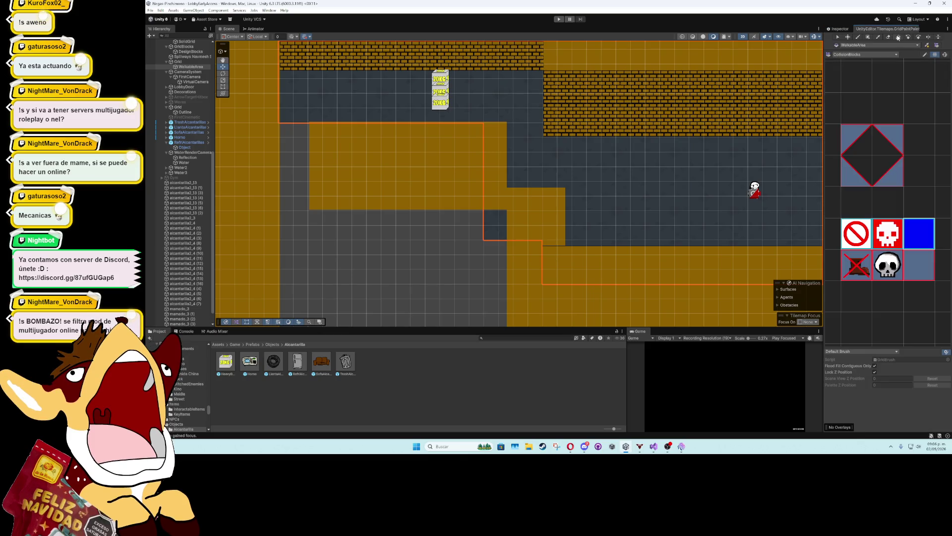
pyautogui.click(887, 37)
pyautogui.moveTo(504, 204)
pyautogui.mouseDown()
pyautogui.moveTo(496, 207)
pyautogui.moveTo(502, 229)
pyautogui.mouseUp()
pyautogui.scroll(-2, 392, 207)
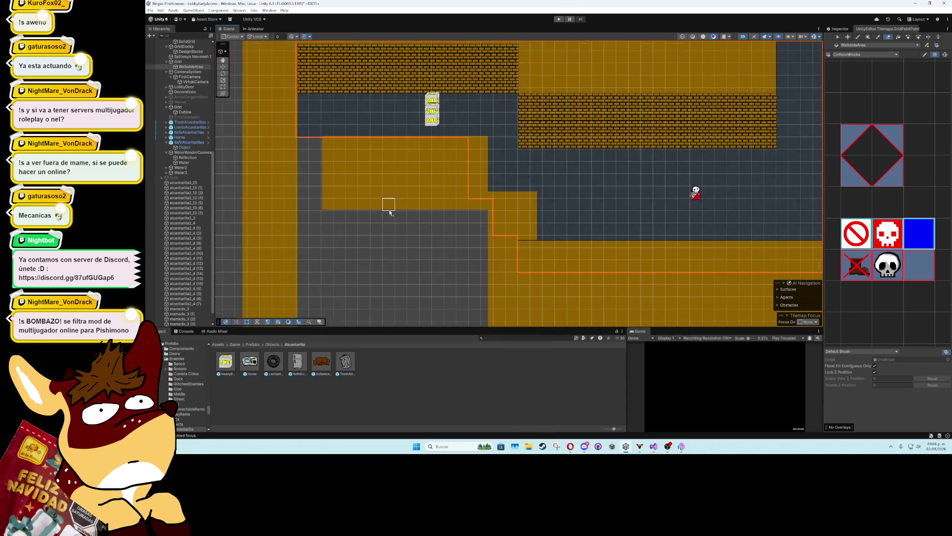
pyautogui.moveTo(389, 206); pyautogui.dragTo(435, 201)
pyautogui.click(223, 66)
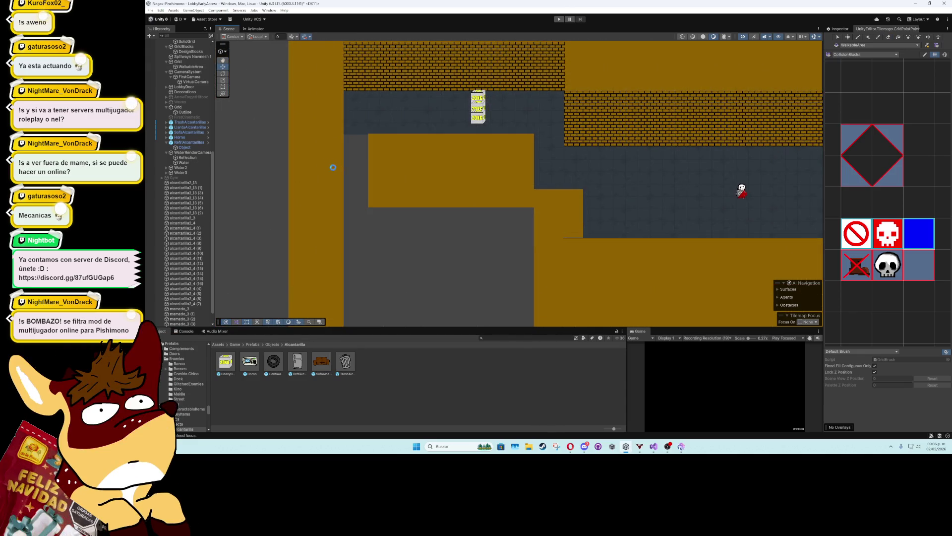
pyautogui.click(426, 176)
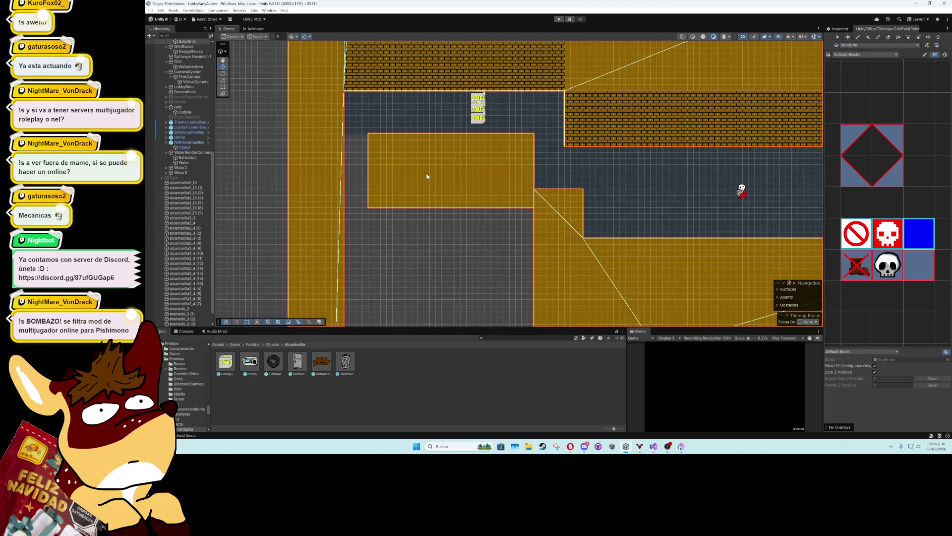
pyautogui.scroll(2, 421, 177)
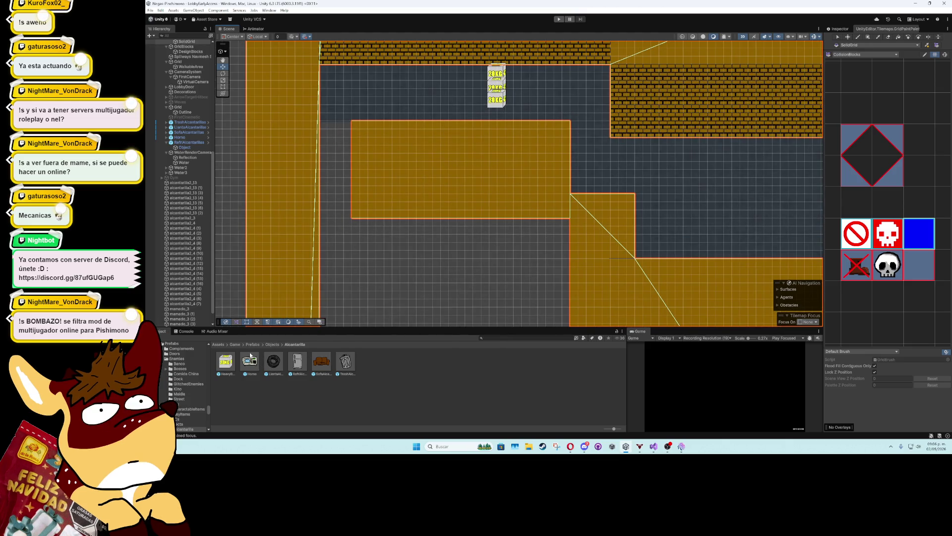
pyautogui.click(235, 344)
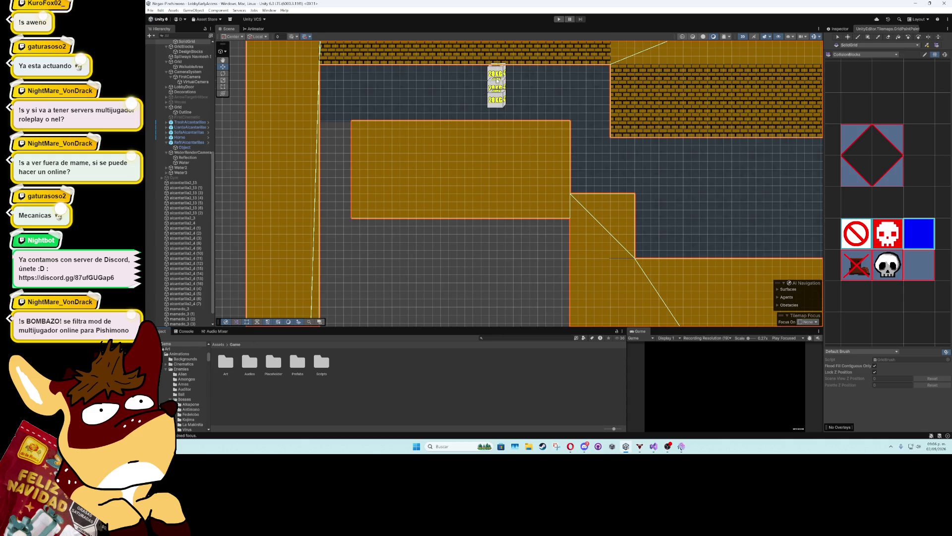
pyautogui.moveTo(717, 143)
pyautogui.mouseDown()
pyautogui.moveTo(499, 129)
pyautogui.moveTo(303, 193)
pyautogui.moveTo(206, 209)
pyautogui.moveTo(569, 206)
pyautogui.mouseUp()
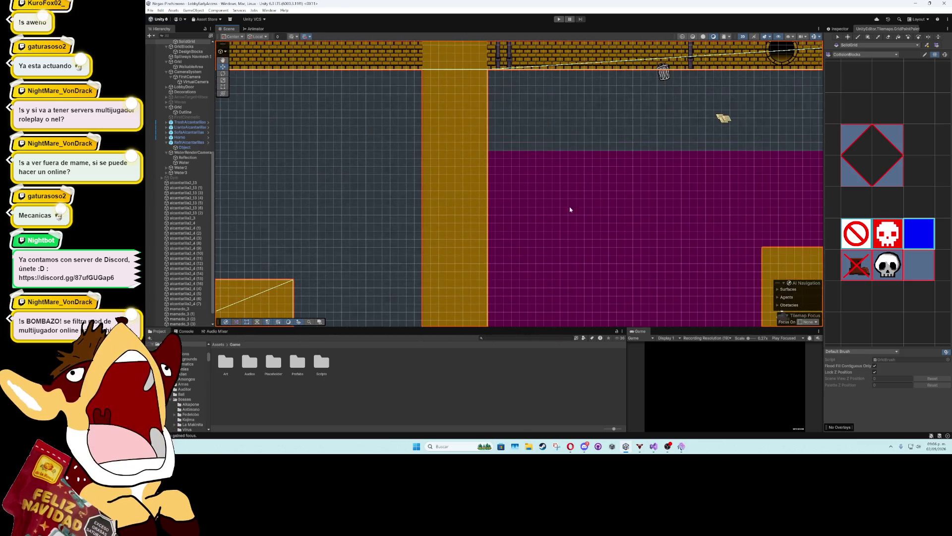
# Place the alcantarilla1_5 sewer-hole sprite onto the raised block
pyautogui.click(663, 77)
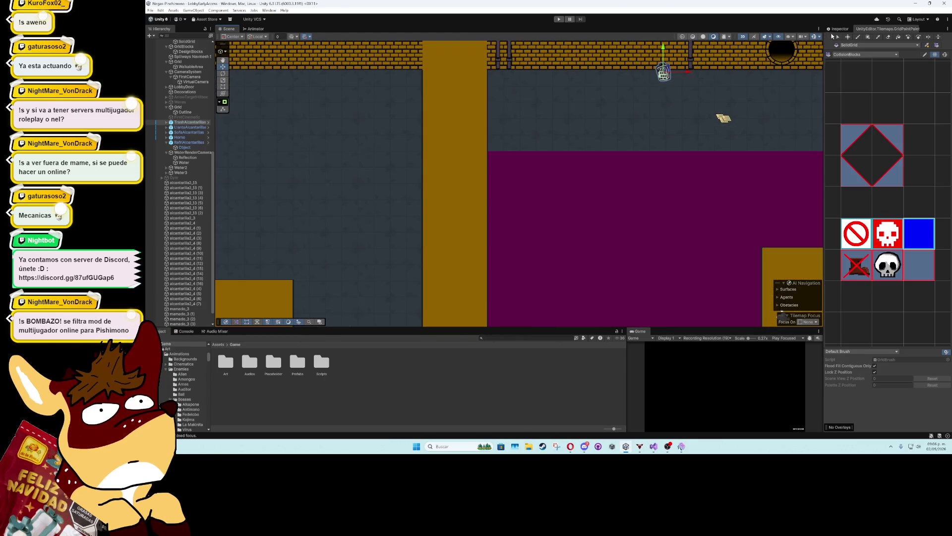
pyautogui.click(166, 122)
pyautogui.click(185, 127)
pyautogui.click(910, 91)
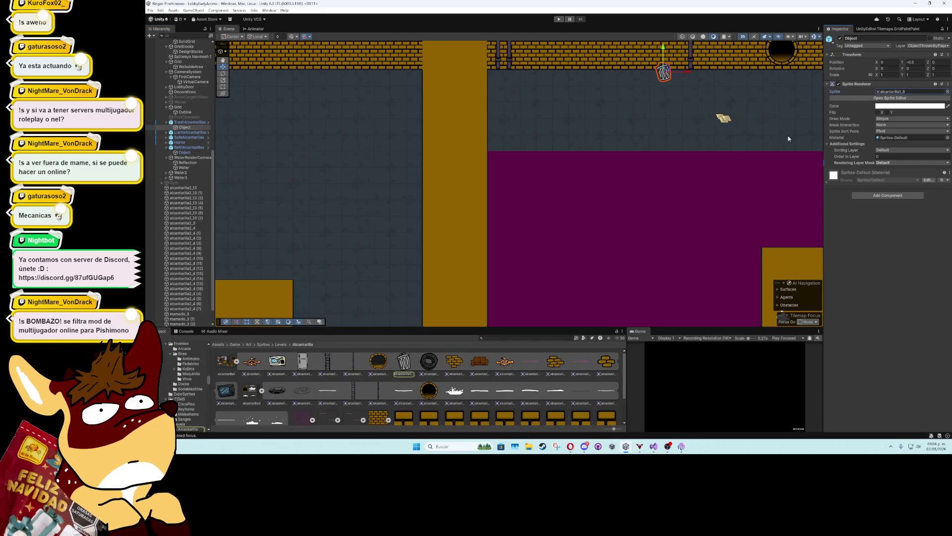
pyautogui.click(379, 361)
pyautogui.scroll(-2, 377, 307)
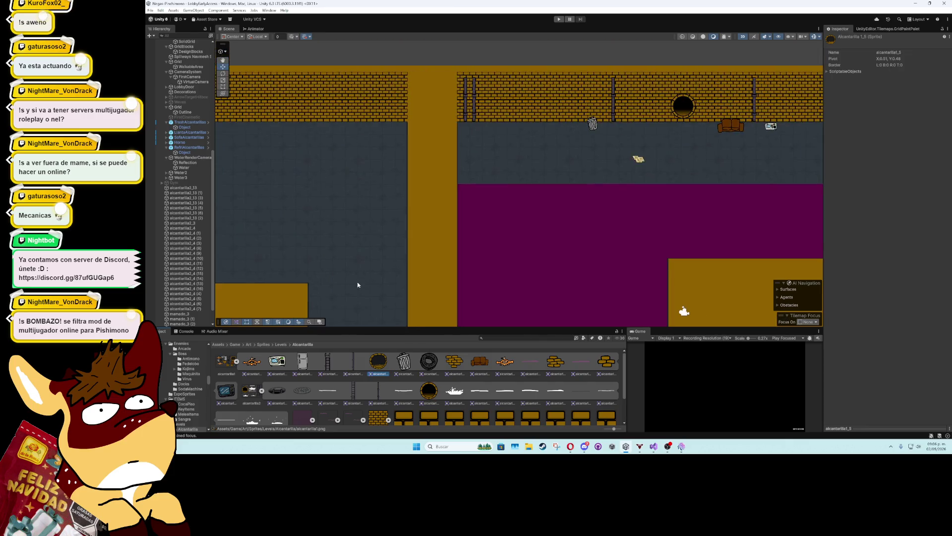
pyautogui.scroll(-3, 446, 233)
pyautogui.scroll(2, 546, 226)
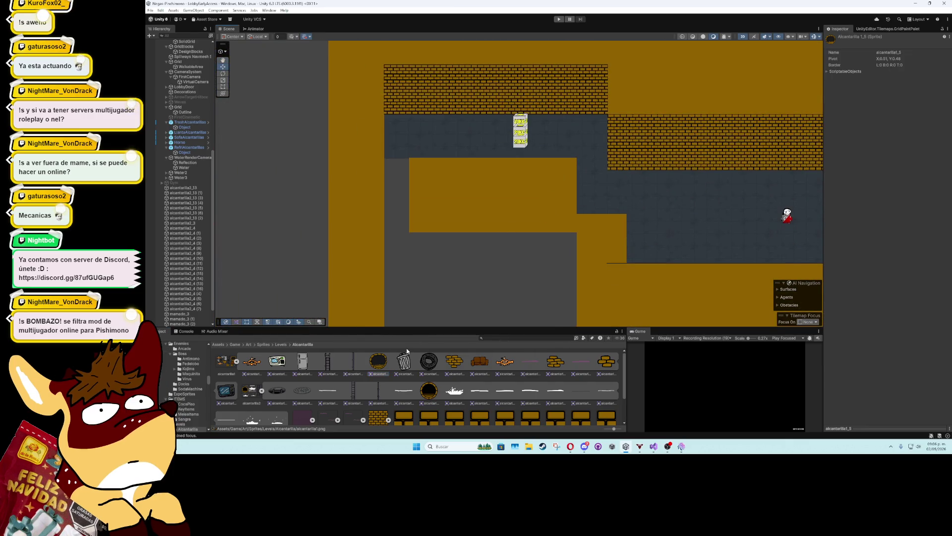
pyautogui.moveTo(383, 365)
pyautogui.mouseDown()
pyautogui.moveTo(468, 208)
pyautogui.moveTo(491, 213)
pyautogui.mouseUp()
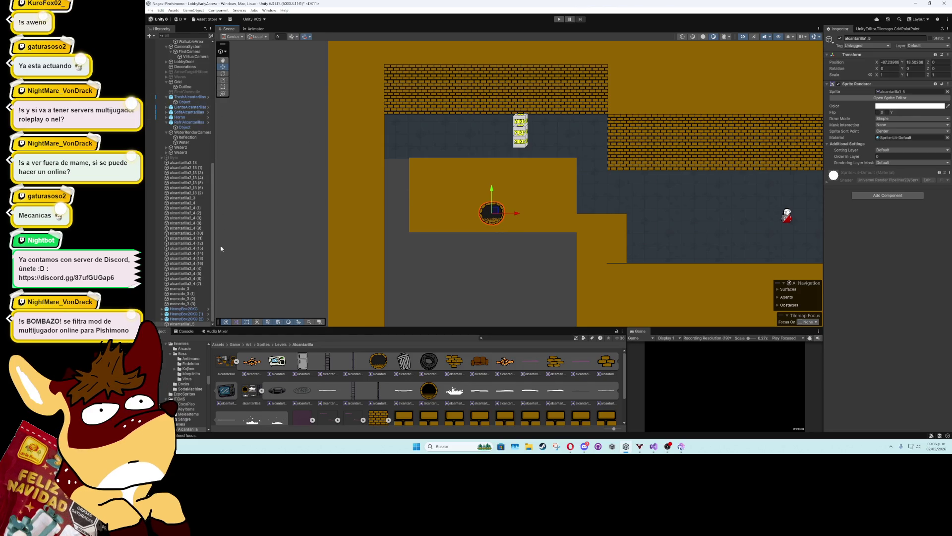
# Scale the sewer hole to about 2.66 and position it on the block
pyautogui.click(223, 86)
pyautogui.moveTo(507, 201); pyautogui.dragTo(559, 159)
pyautogui.click(224, 67)
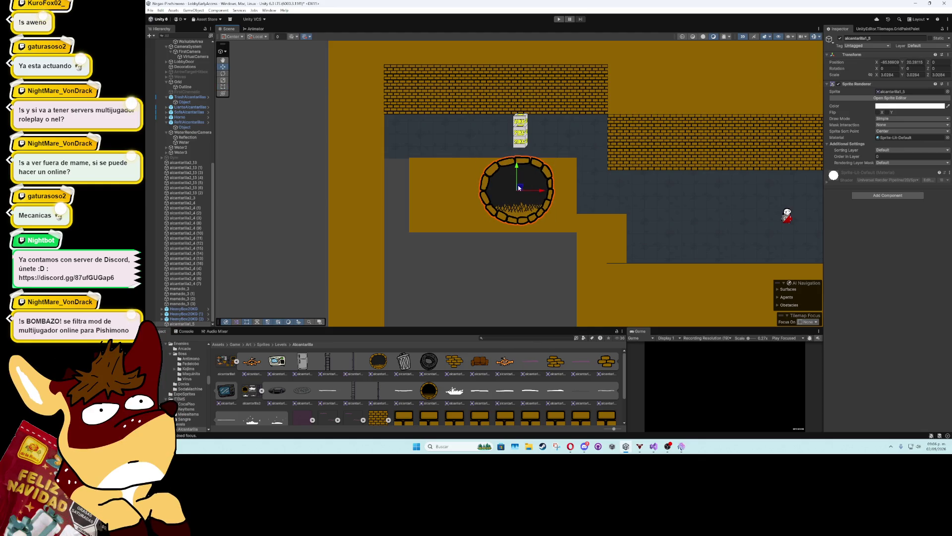
pyautogui.moveTo(518, 190); pyautogui.dragTo(494, 195)
pyautogui.press('t')
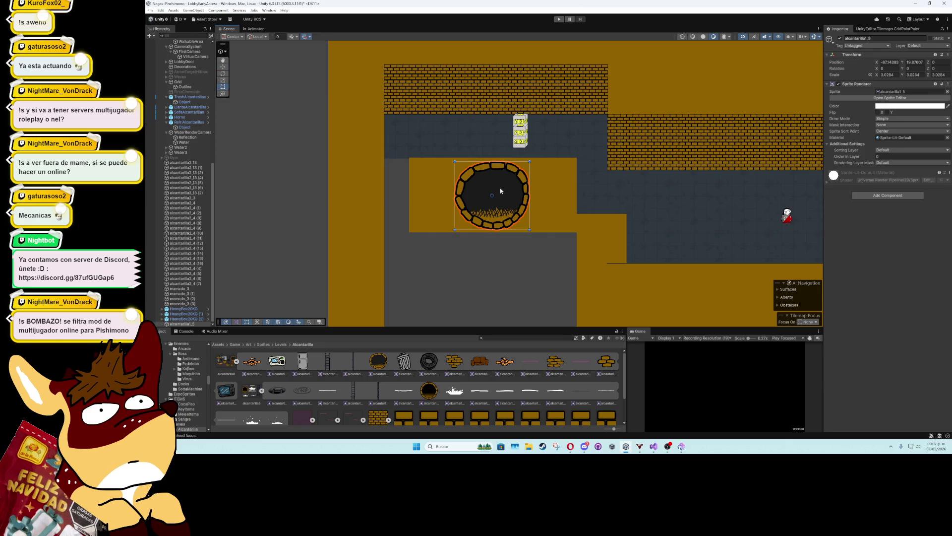
pyautogui.moveTo(530, 160); pyautogui.dragTo(521, 170)
pyautogui.press('w')
pyautogui.moveTo(511, 202)
pyautogui.mouseDown()
pyautogui.moveTo(473, 203)
pyautogui.moveTo(569, 206)
pyautogui.moveTo(555, 213)
pyautogui.mouseUp()
# Duplicate the sewer hole so an equal-sized copy sits beside it
pyautogui.hotkey('ctrl', 'd')
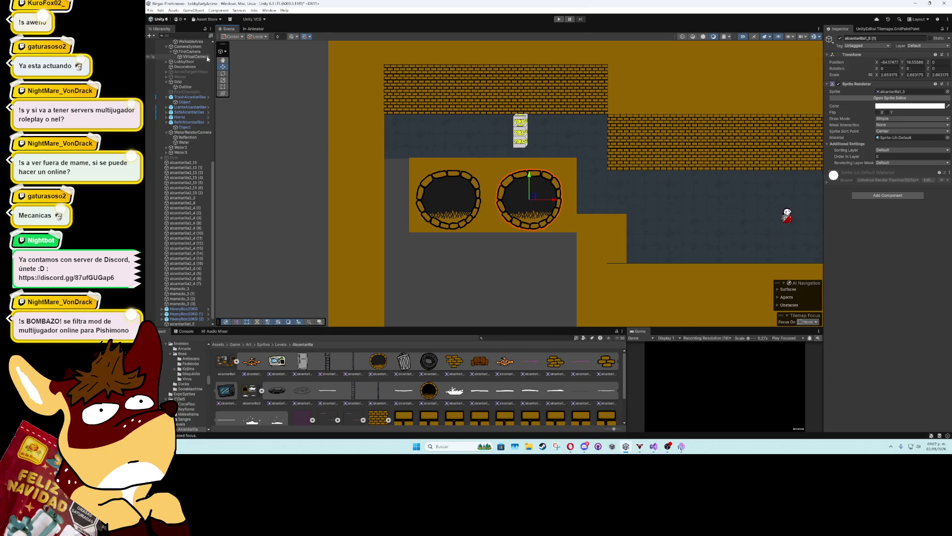
pyautogui.moveTo(316, 216); pyautogui.dragTo(321, 144)
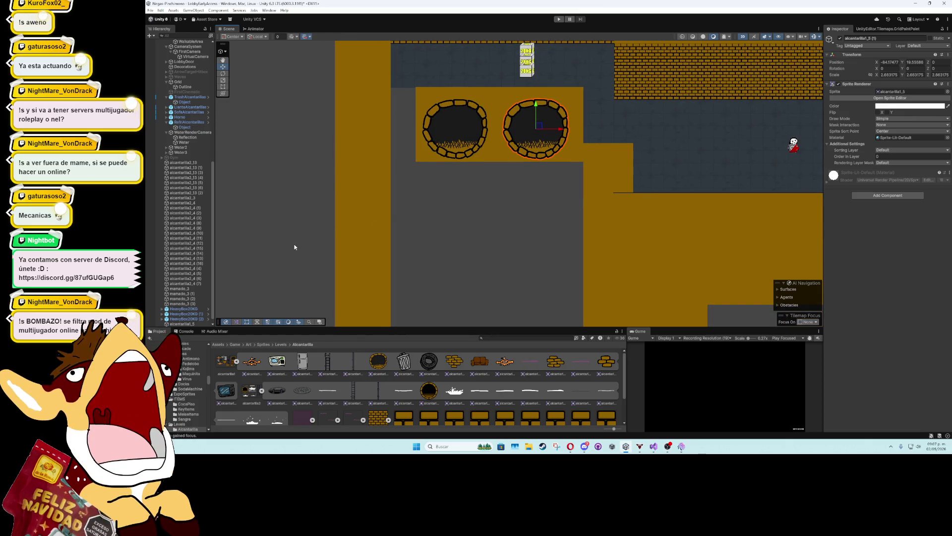
pyautogui.click(437, 218)
pyautogui.moveTo(425, 221)
pyautogui.mouseDown()
pyautogui.moveTo(370, 178)
pyautogui.moveTo(355, 308)
pyautogui.mouseUp()
pyautogui.scroll(-2, 366, 179)
pyautogui.scroll(3, 362, 200)
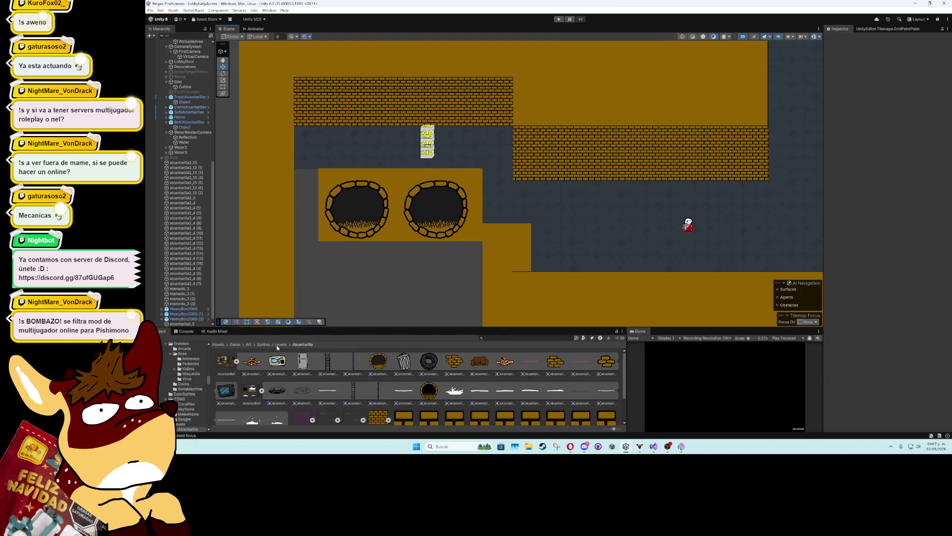
# Navigate the Project panel to Assets/Game/Art/Sprites/Levels/Kino
pyautogui.click(234, 344)
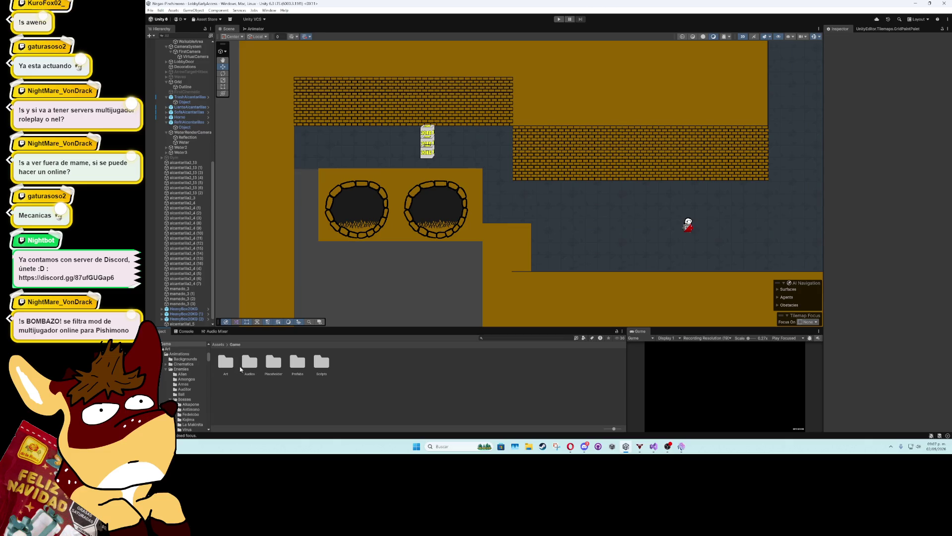
pyautogui.doubleClick(226, 363)
pyautogui.click(339, 365)
pyautogui.doubleClick(339, 365)
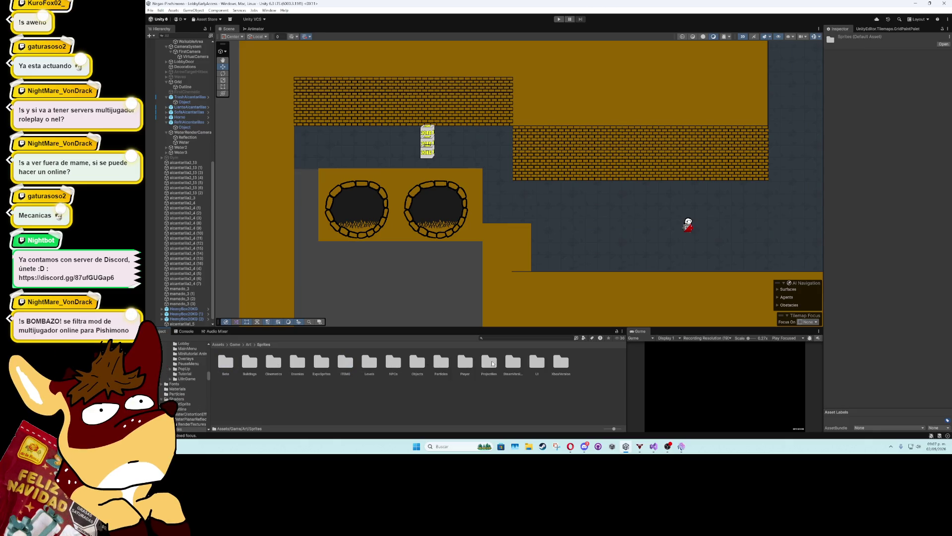
pyautogui.doubleClick(371, 364)
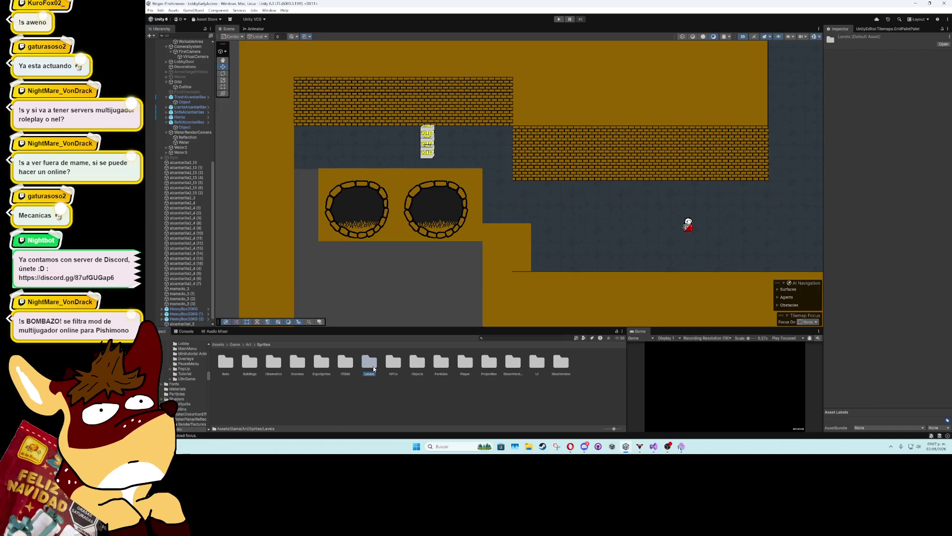
pyautogui.doubleClick(392, 362)
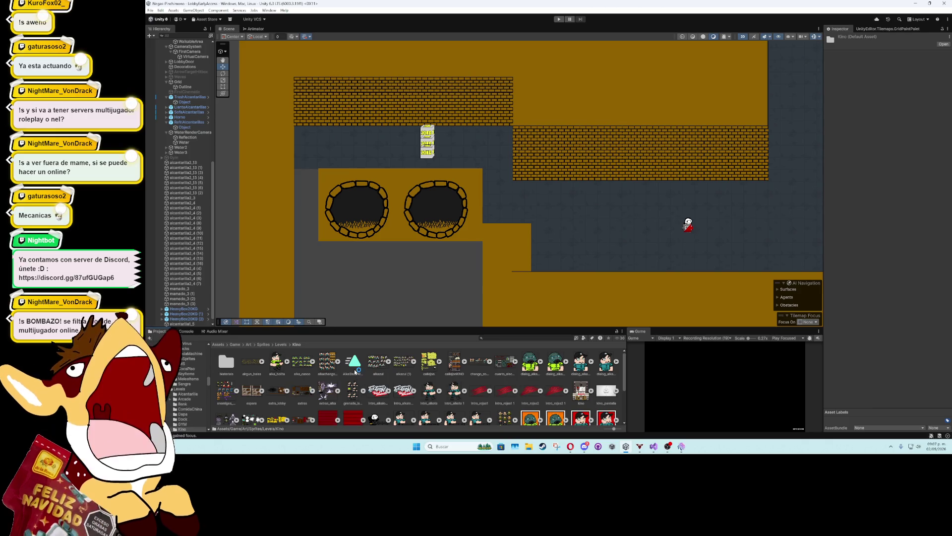
# Place the espera_1 railing above the sewer holes, then delete it
pyautogui.click(287, 391)
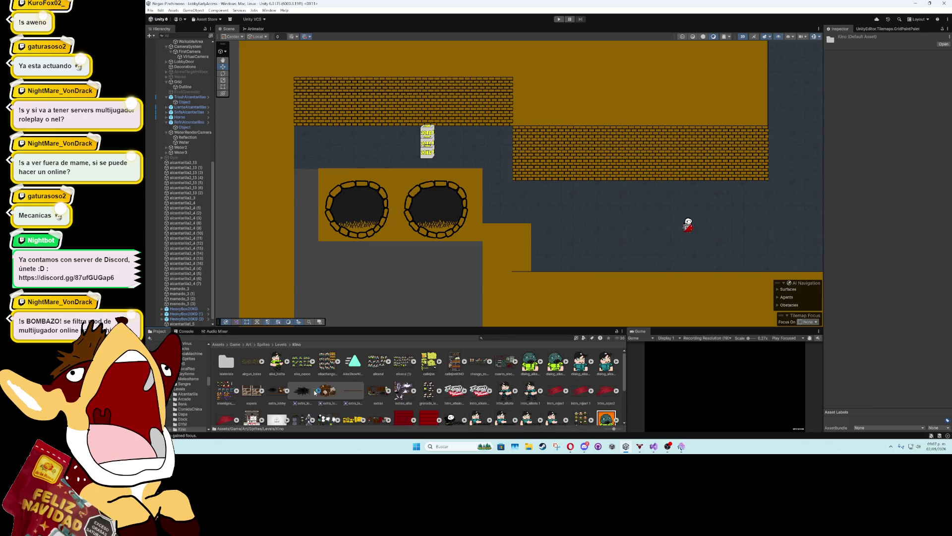
pyautogui.click(261, 390)
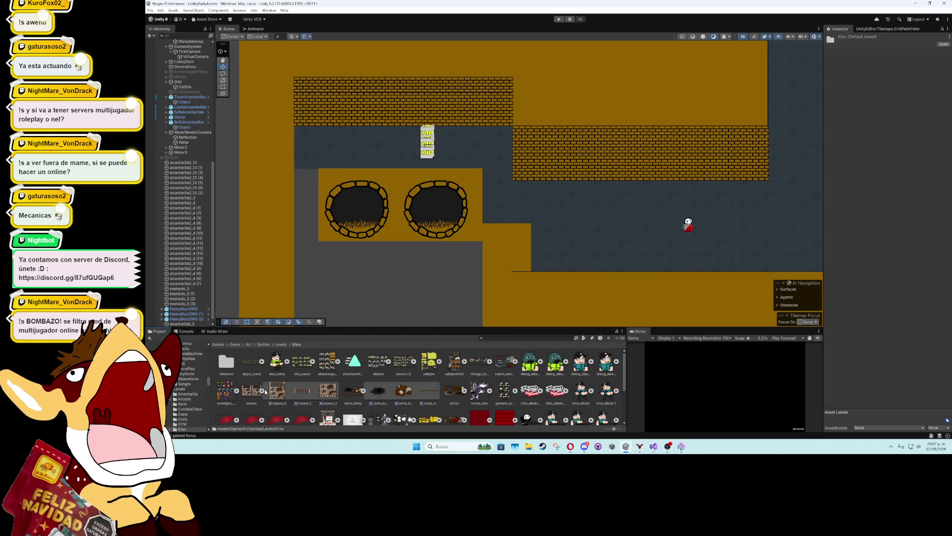
pyautogui.moveTo(305, 391)
pyautogui.mouseDown()
pyautogui.moveTo(376, 169)
pyautogui.moveTo(367, 168)
pyautogui.mouseUp()
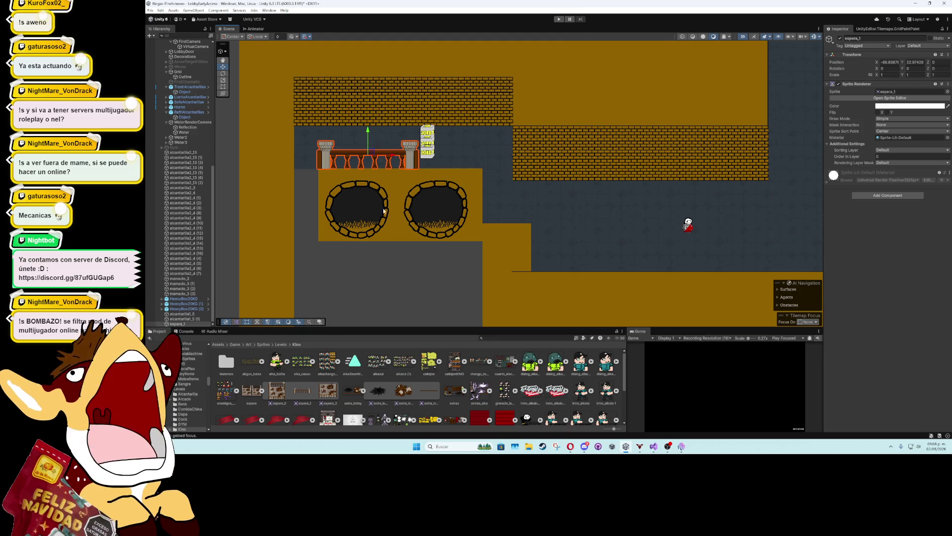
pyautogui.press('Delete')
# Zoom and pan the Scene view over the orange floor and corridors, framing the outlined area
pyautogui.scroll(4, 399, 214)
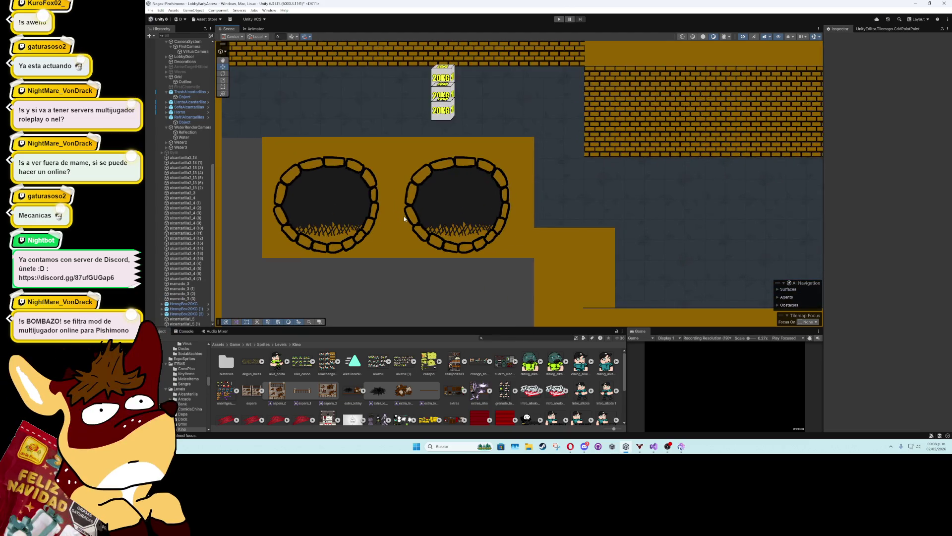
pyautogui.scroll(-4, 405, 218)
pyautogui.moveTo(501, 296)
pyautogui.mouseDown()
pyautogui.moveTo(493, 126)
pyautogui.moveTo(493, 237)
pyautogui.mouseUp()
pyautogui.scroll(-2, 493, 237)
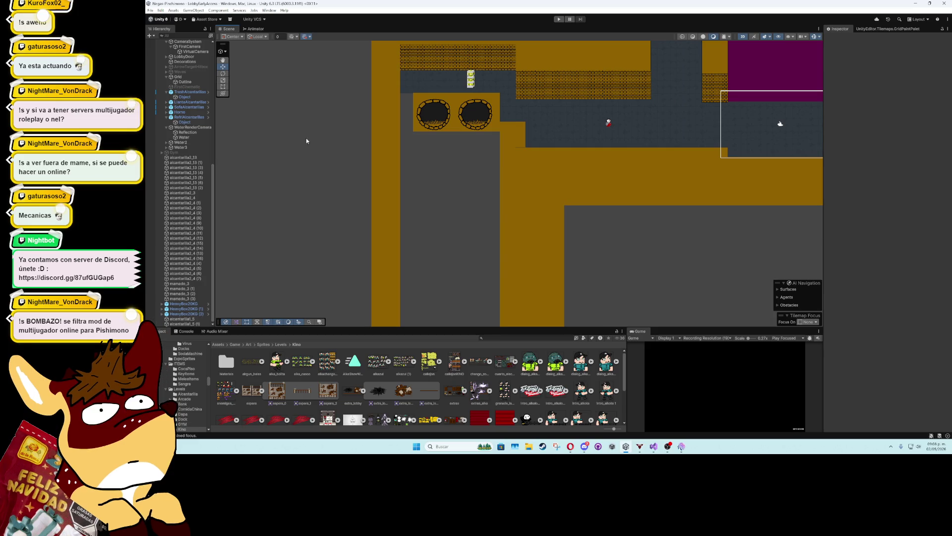
pyautogui.scroll(-2, 531, 210)
pyautogui.scroll(5, 599, 240)
pyautogui.scroll(-5, 491, 196)
pyautogui.scroll(-1, 498, 236)
pyautogui.scroll(5, 503, 253)
pyautogui.moveTo(501, 210)
pyautogui.mouseDown()
pyautogui.moveTo(427, 123)
pyautogui.moveTo(348, 112)
pyautogui.moveTo(412, 95)
pyautogui.moveTo(535, 204)
pyautogui.mouseUp()
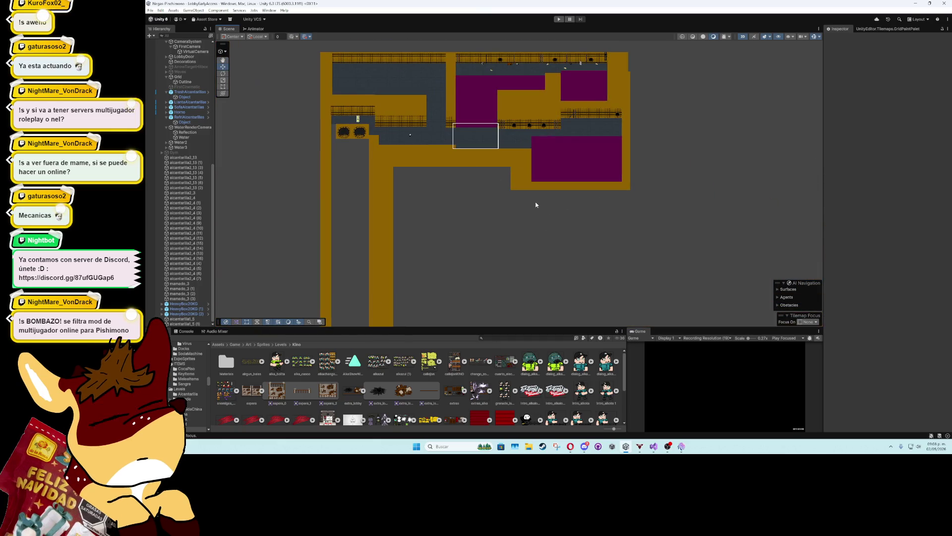
pyautogui.moveTo(541, 254); pyautogui.dragTo(418, 290)
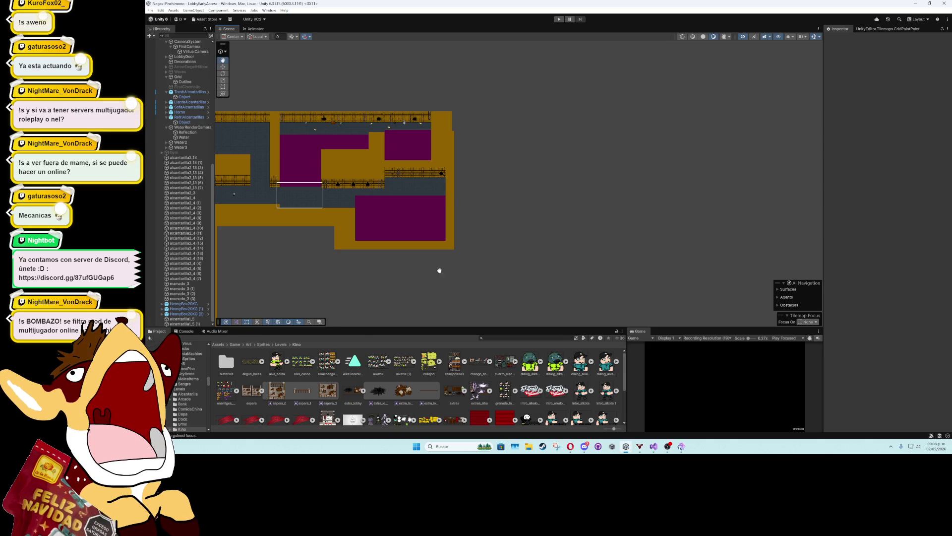
pyautogui.press('f')
pyautogui.scroll(3, 625, 253)
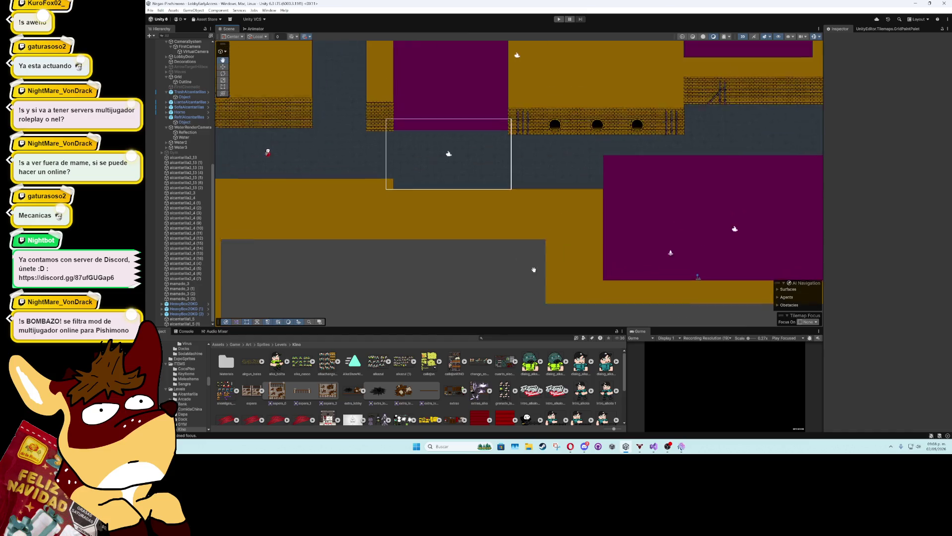
pyautogui.moveTo(505, 219)
pyautogui.mouseDown()
pyautogui.moveTo(551, 260)
pyautogui.moveTo(460, 251)
pyautogui.mouseUp()
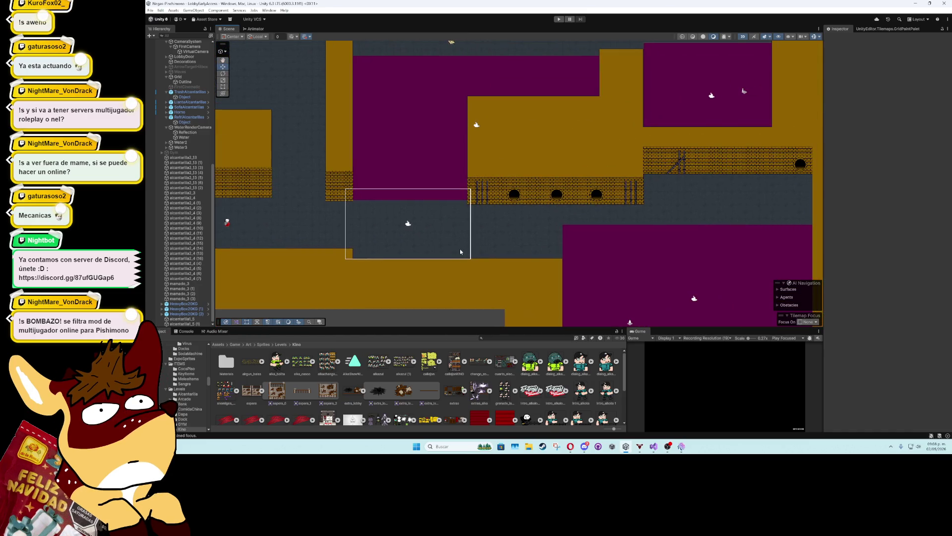
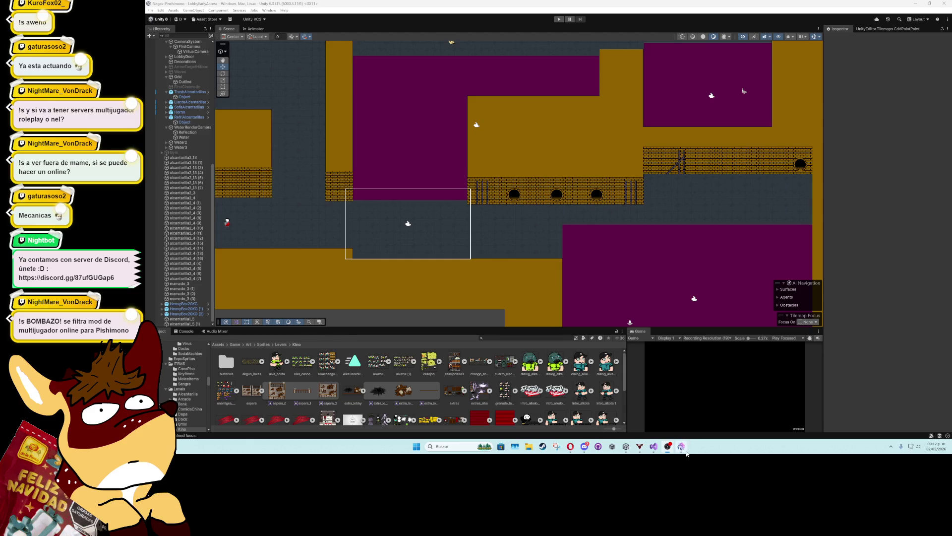
# Duplicate HeavyBox20KG (2) into HeavyBox20KG (3), nudge it slightly lower, and run a quick play test
pyautogui.scroll(-1, 391, 222)
pyautogui.scroll(-3, 390, 216)
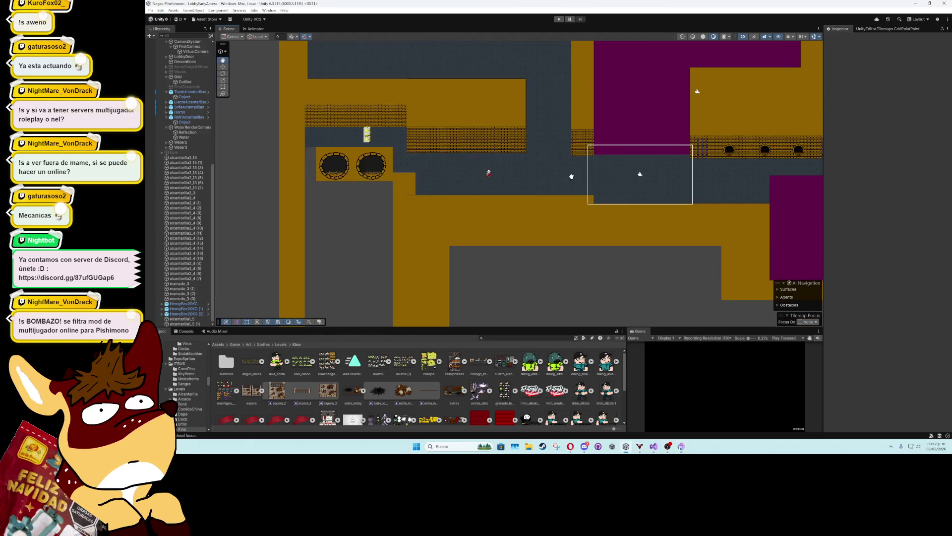
pyautogui.moveTo(389, 209); pyautogui.dragTo(484, 177)
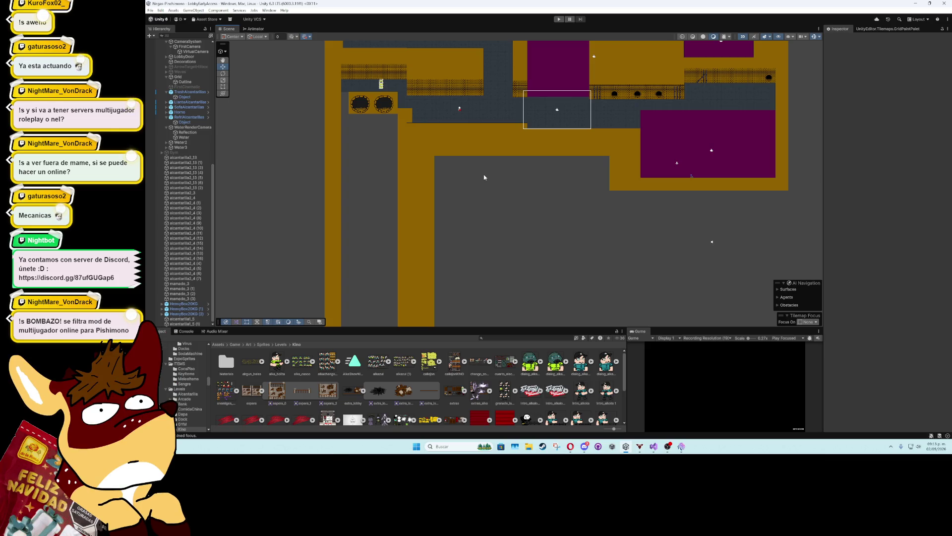
pyautogui.scroll(5, 483, 174)
pyautogui.moveTo(516, 174); pyautogui.dragTo(662, 216)
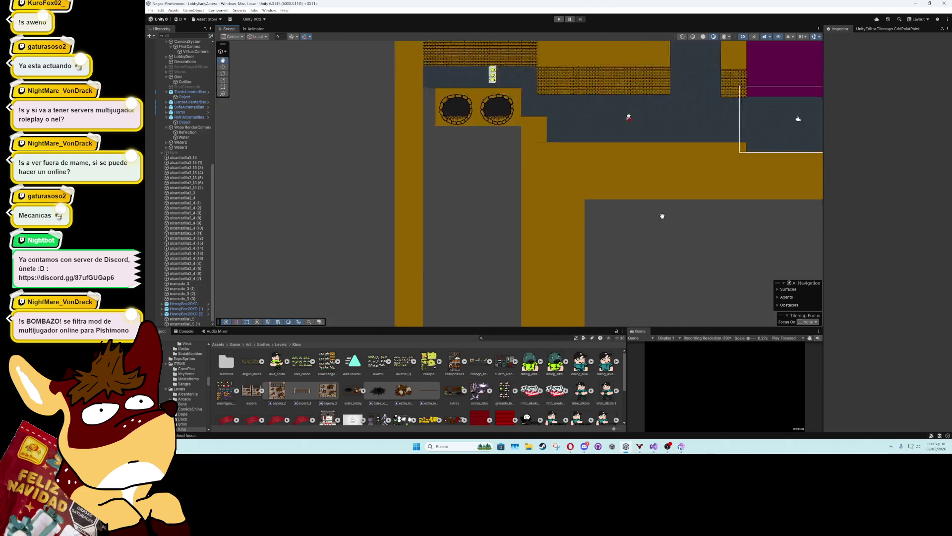
pyautogui.scroll(6, 648, 210)
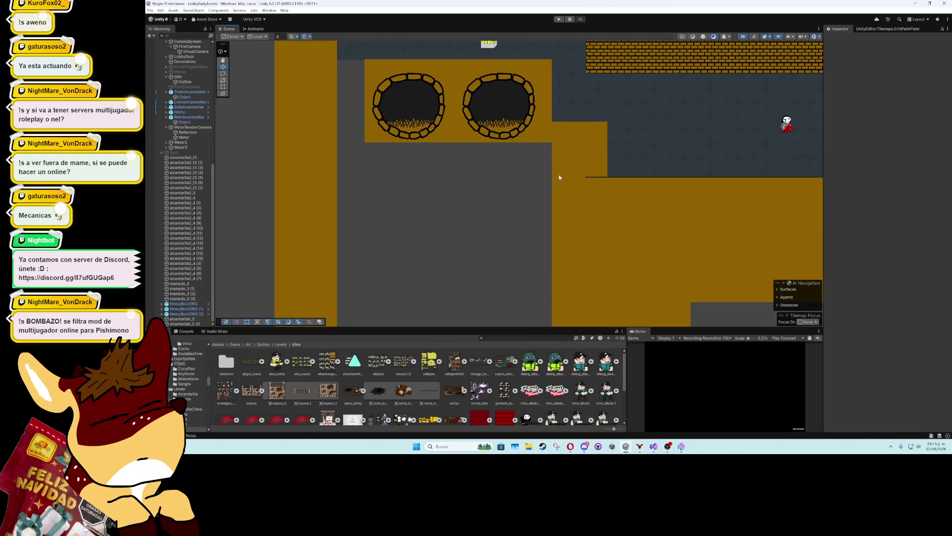
pyautogui.scroll(2, 560, 177)
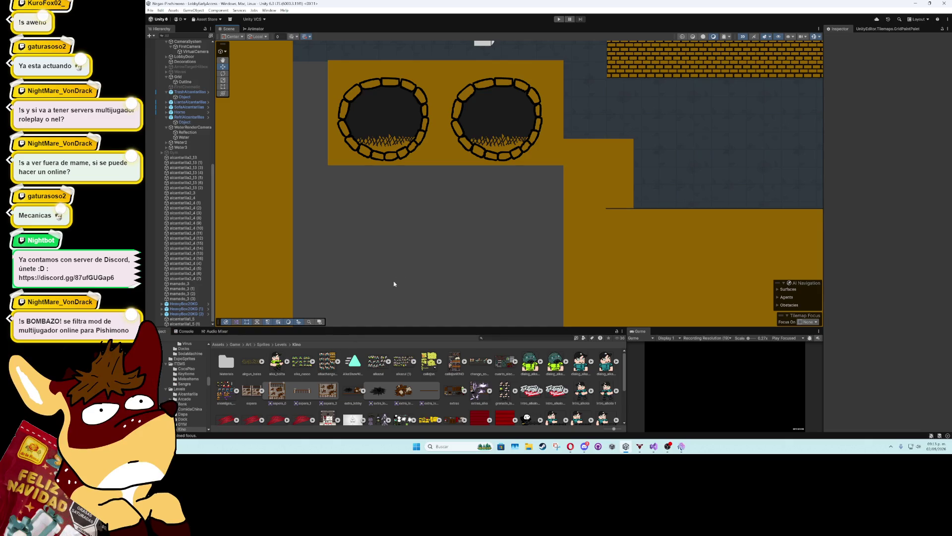
pyautogui.scroll(-4, 394, 284)
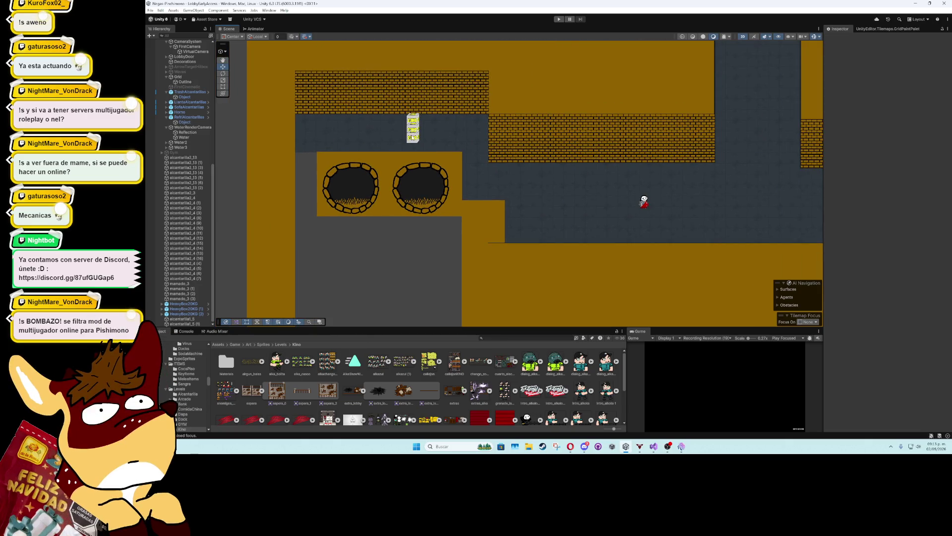
pyautogui.click(413, 128)
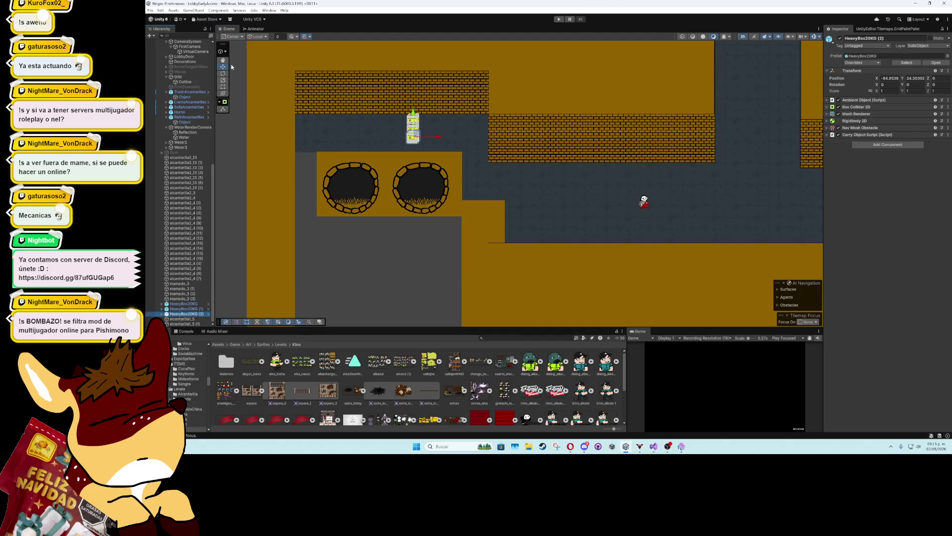
pyautogui.hotkey('ctrl', 'd')
pyautogui.moveTo(413, 117); pyautogui.dragTo(413, 124)
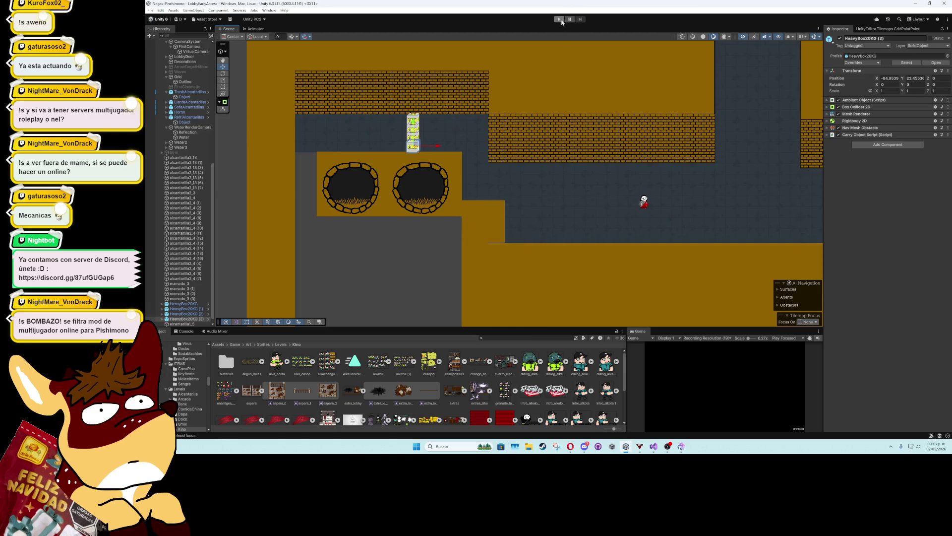
pyautogui.click(559, 19)
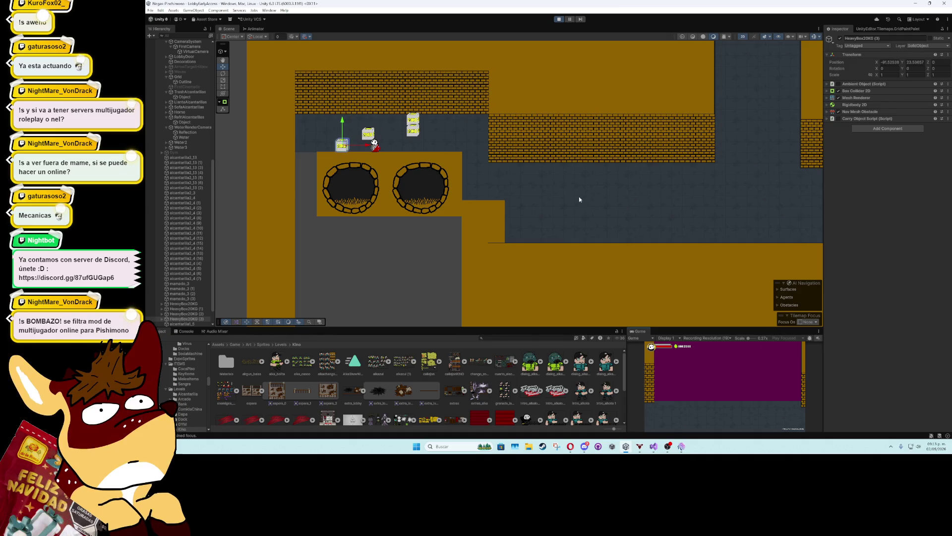
pyautogui.click(559, 18)
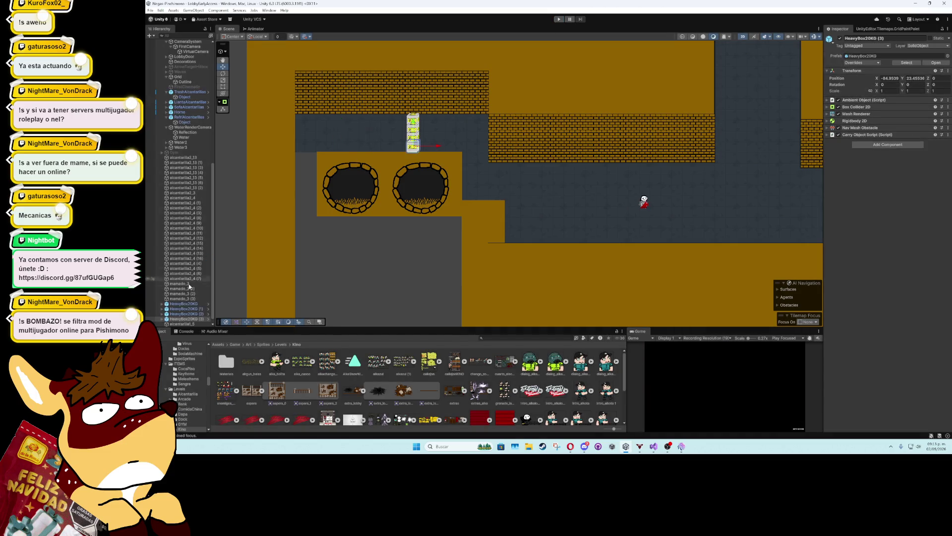
# Ping the HeavyBox20KG prefab from the Ambient Object field, review Carry Object Script, and open the prefab
pyautogui.click(827, 100)
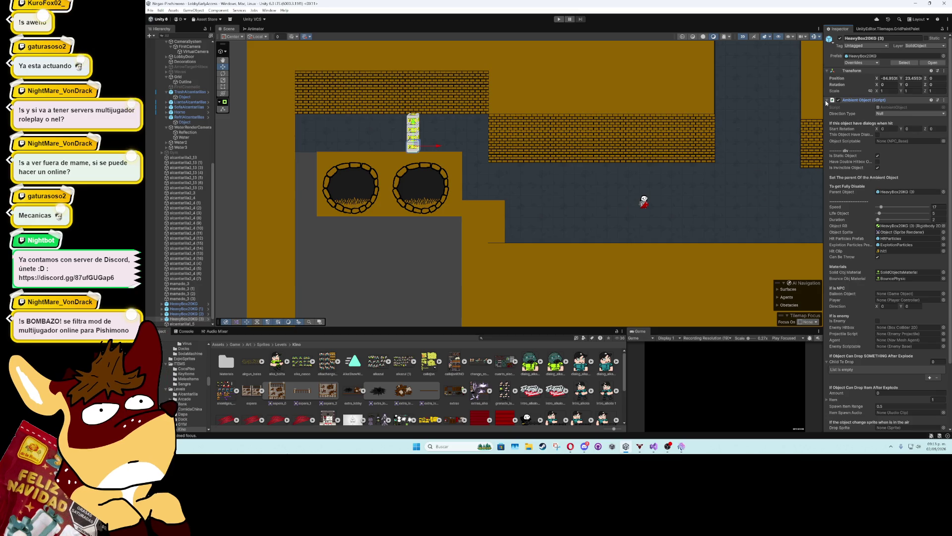
pyautogui.click(903, 63)
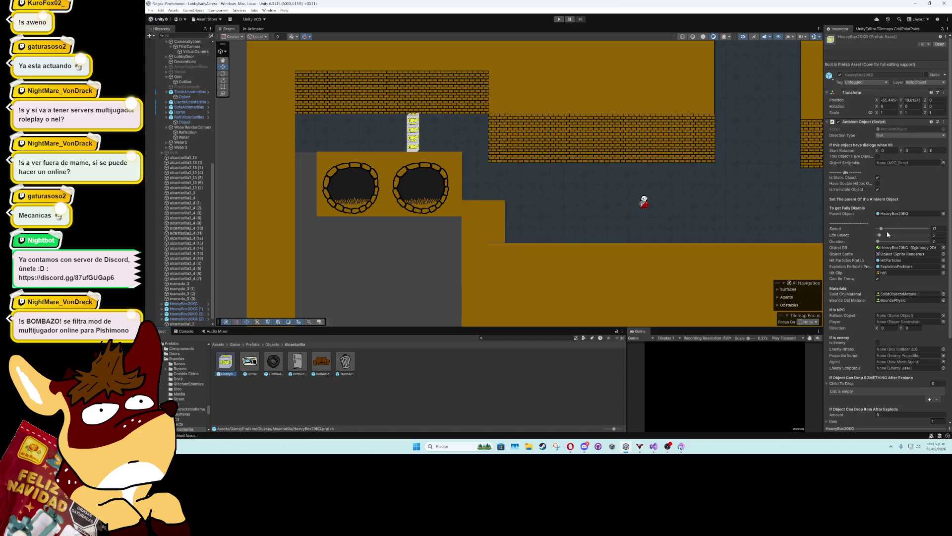
pyautogui.scroll(-5, 852, 267)
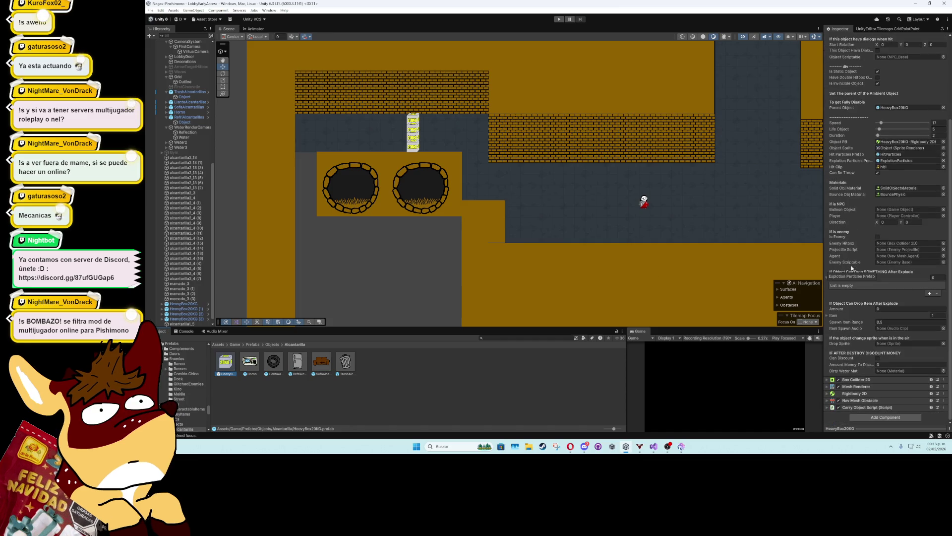
pyautogui.click(833, 408)
pyautogui.scroll(-5, 847, 356)
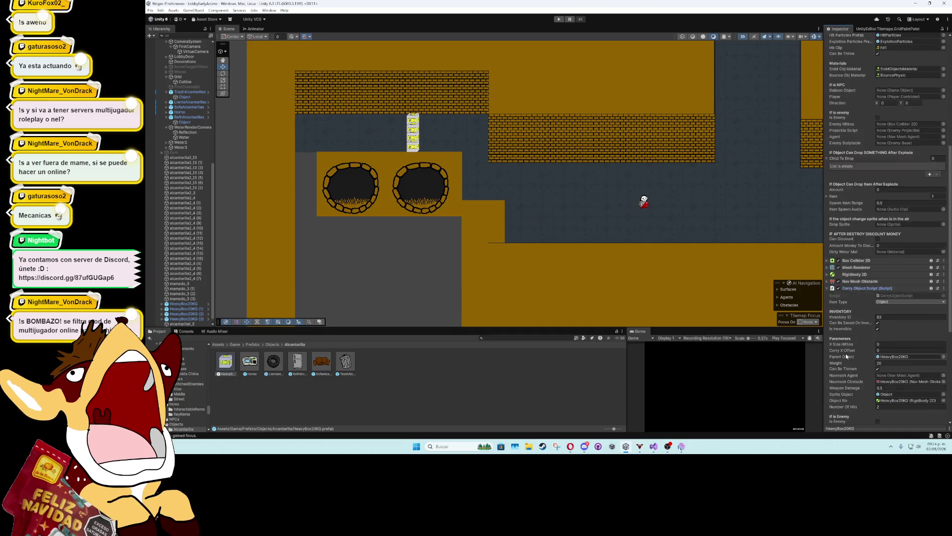
pyautogui.scroll(-4, 847, 357)
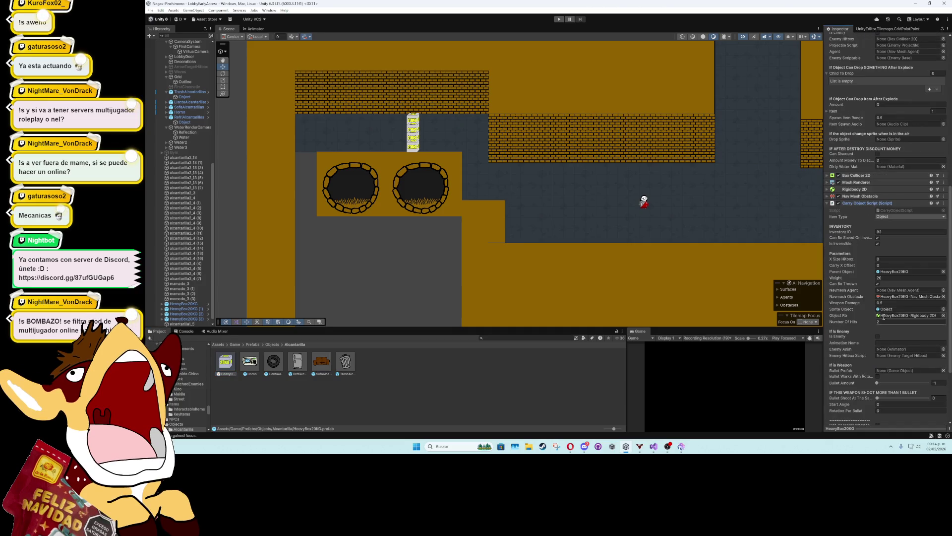
pyautogui.click(829, 204)
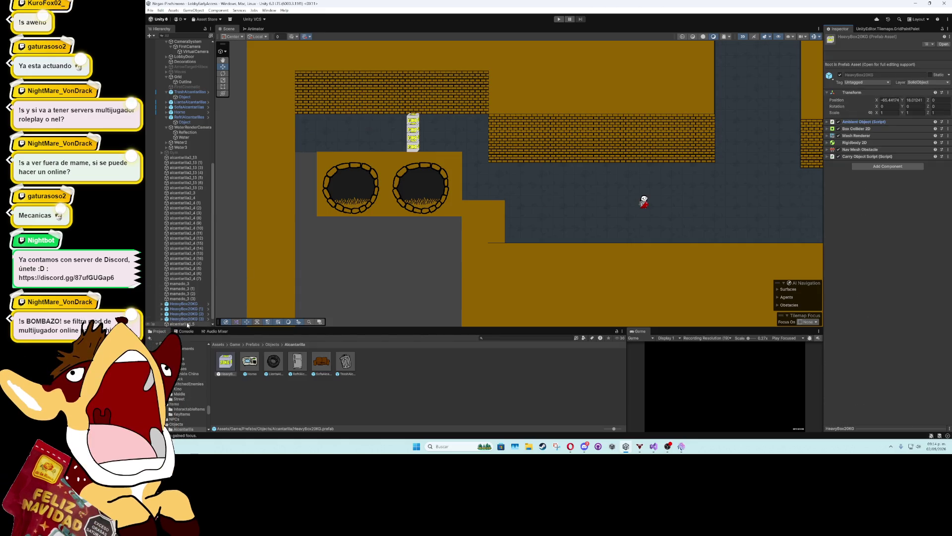
pyautogui.doubleClick(226, 361)
# Disable the Carry Object Script on the HeavyBox20KG prefab's root object
pyautogui.click(183, 60)
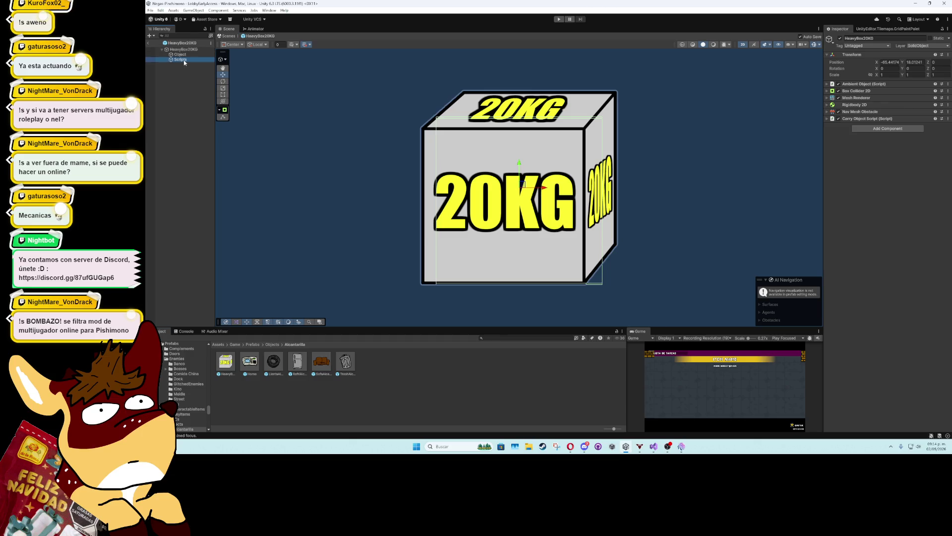
pyautogui.click(883, 161)
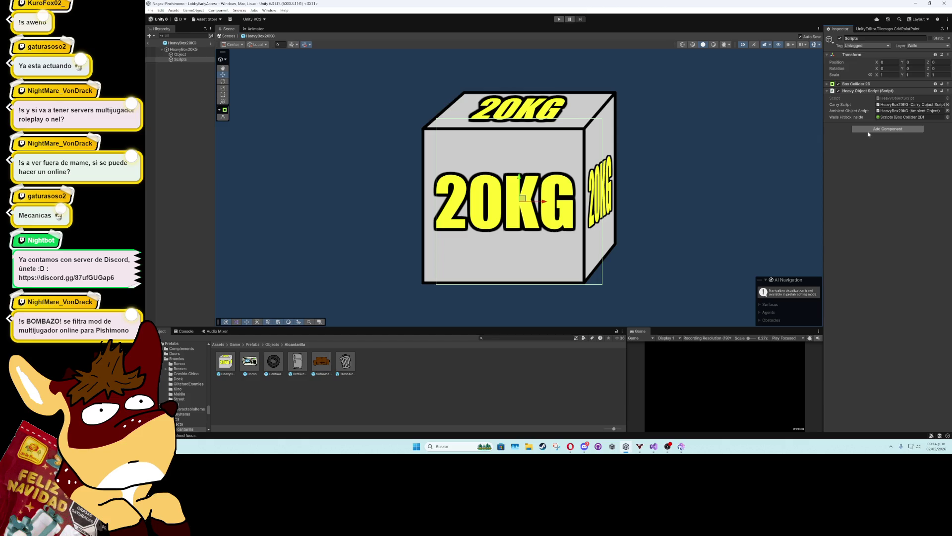
pyautogui.click(184, 49)
pyautogui.click(838, 119)
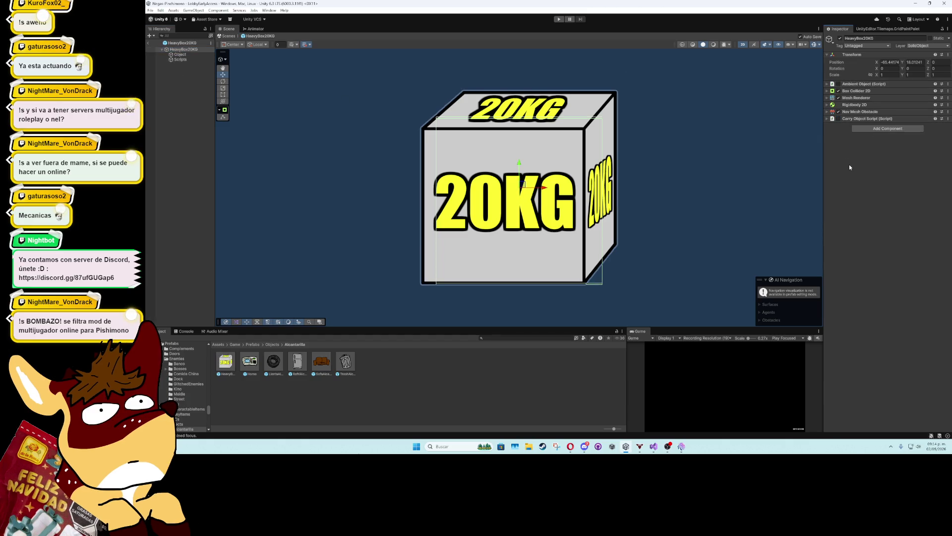
# Review the prefab's Rigidbody 2D and Ambient Object settings, then bring up HeavyObjectScript in Visual Studio
pyautogui.click(829, 105)
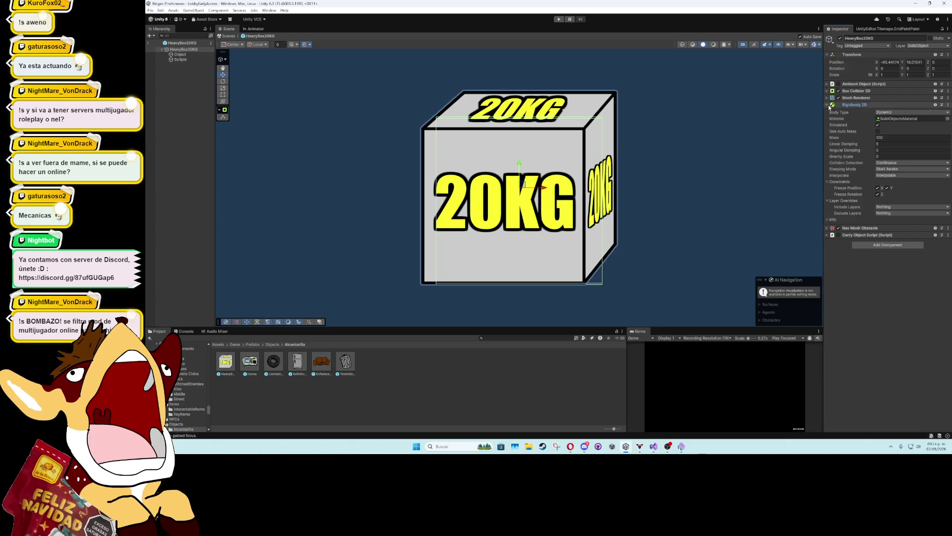
pyautogui.click(830, 105)
pyautogui.click(828, 85)
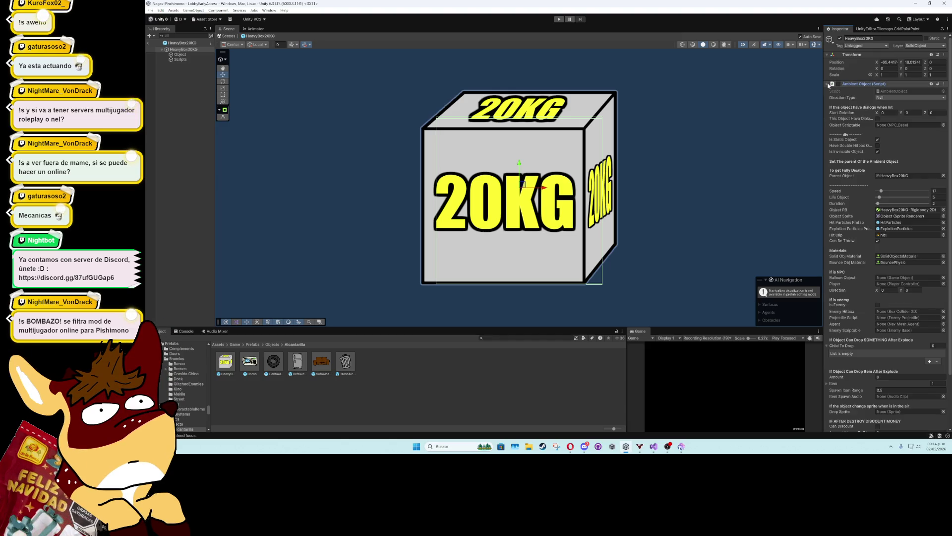
pyautogui.click(828, 85)
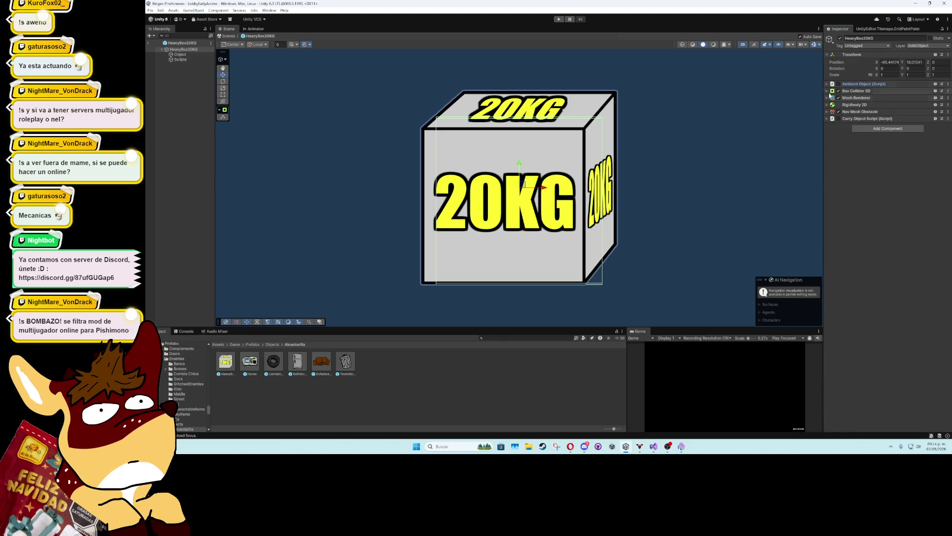
pyautogui.click(654, 446)
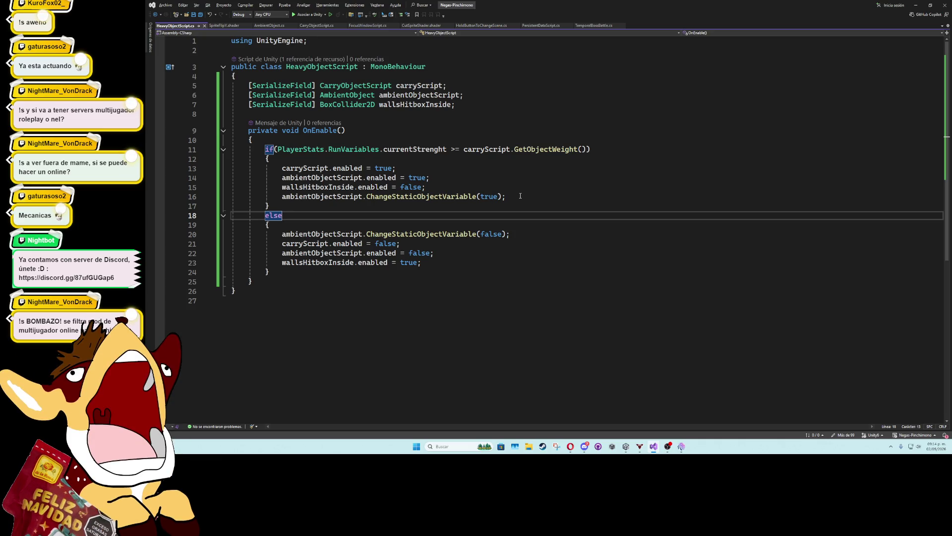
# Save HeavyObjectScript.cs and return to the Unity Editor
pyautogui.click(518, 207)
pyautogui.hotkey('ctrl', 's')
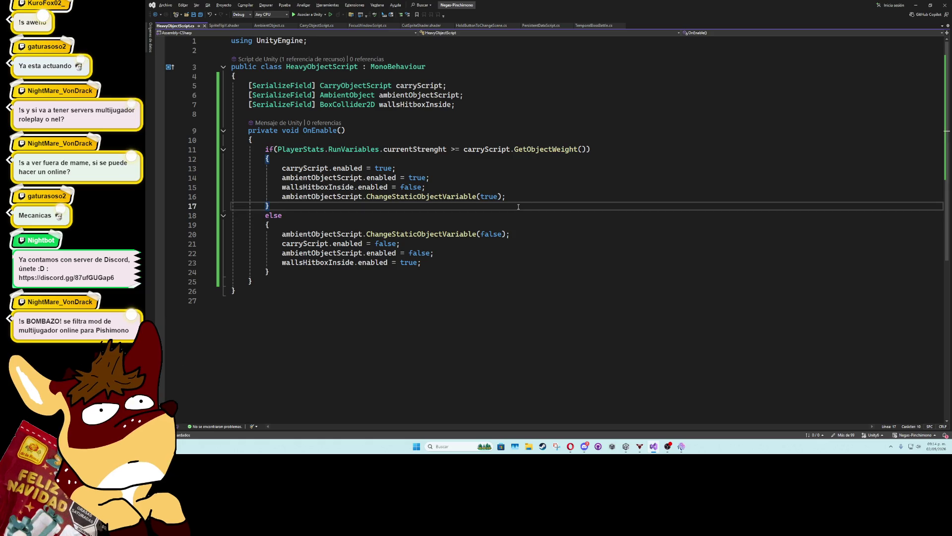
pyautogui.click(916, 5)
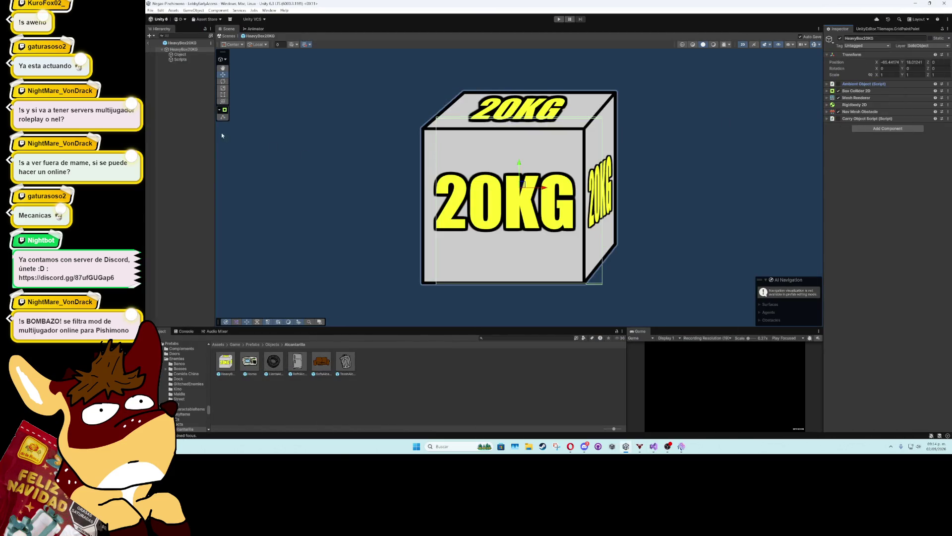
# Exit prefab mode, start the game, and select HeavyBox20KG (3) in the running scene
pyautogui.click(190, 61)
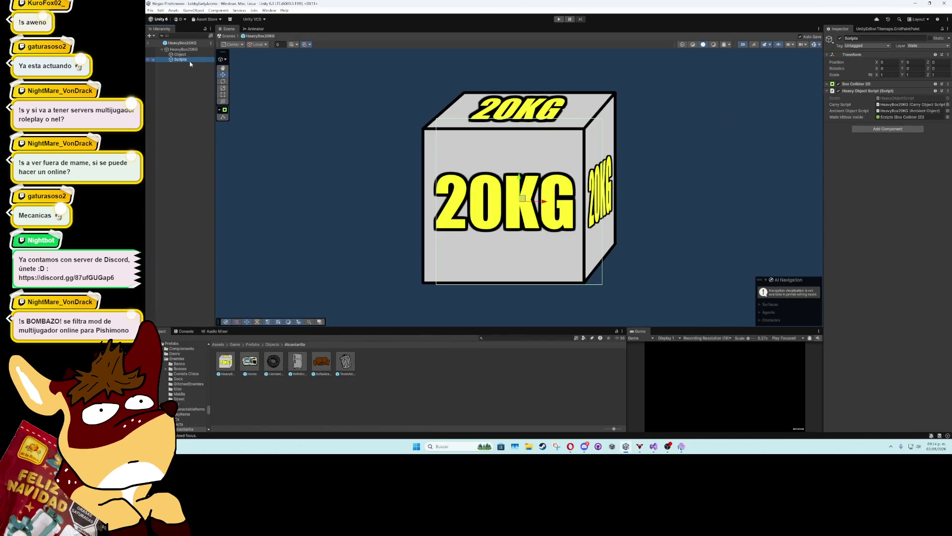
pyautogui.click(154, 43)
pyautogui.hotkey('ctrl', 'p')
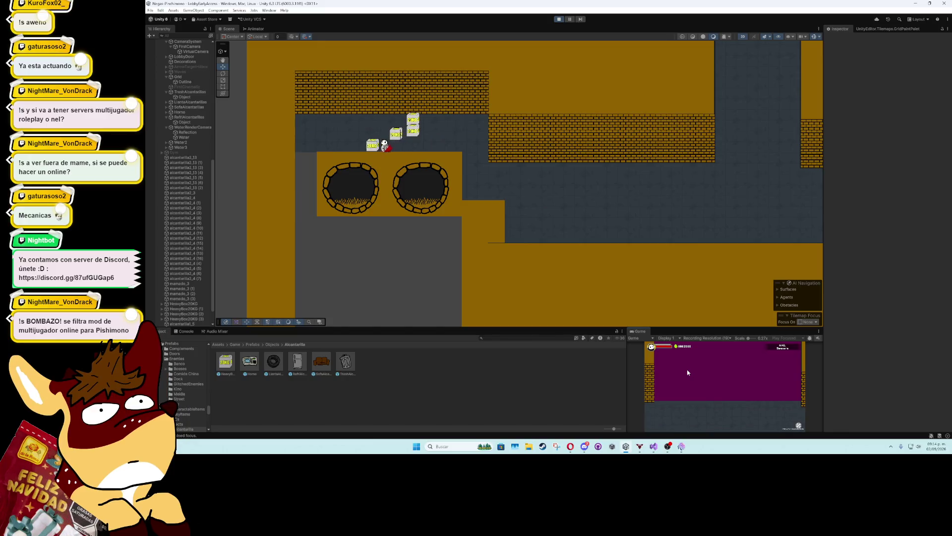
pyautogui.click(352, 144)
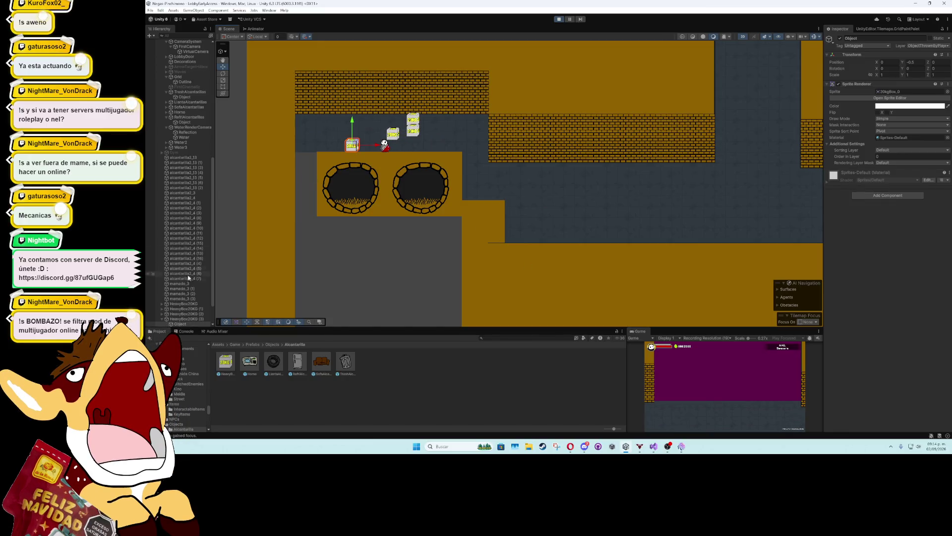
pyautogui.click(188, 289)
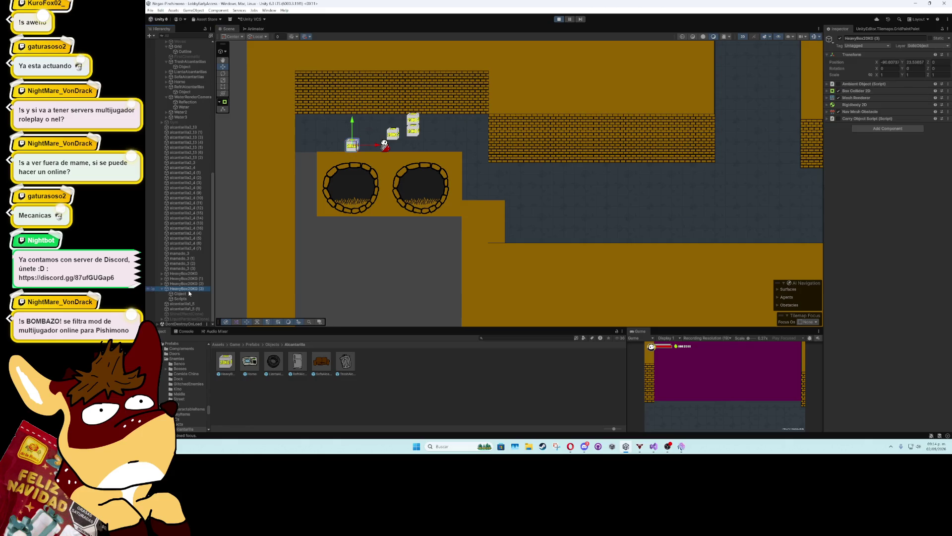
# Tick Freeze Position Y on HeavyBox20KG (3)'s Rigidbody 2D and stop the play test
pyautogui.click(827, 92)
pyautogui.click(827, 91)
pyautogui.click(827, 105)
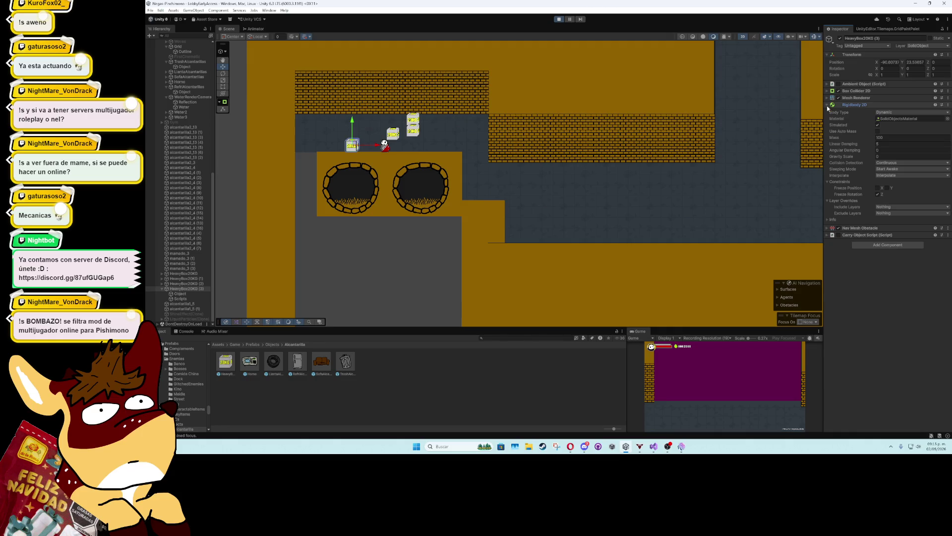
pyautogui.click(888, 188)
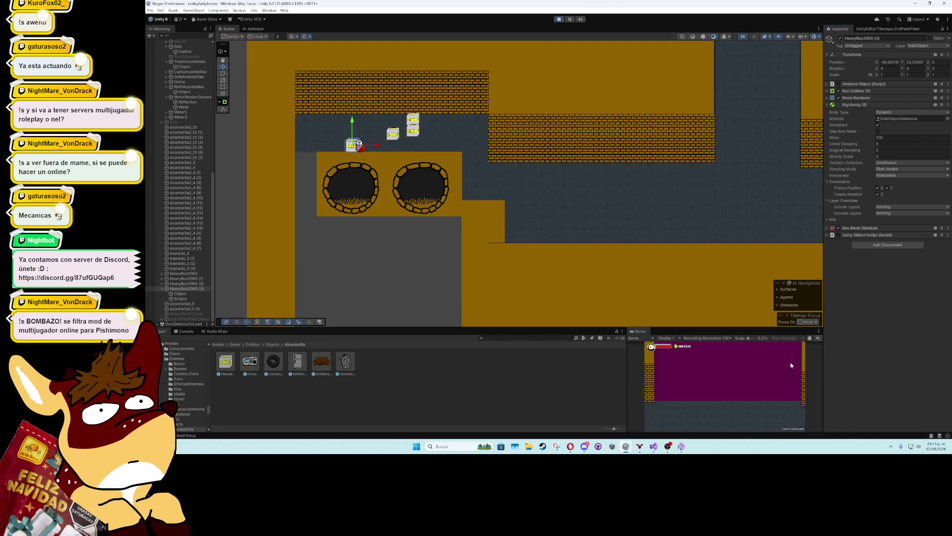
pyautogui.click(563, 21)
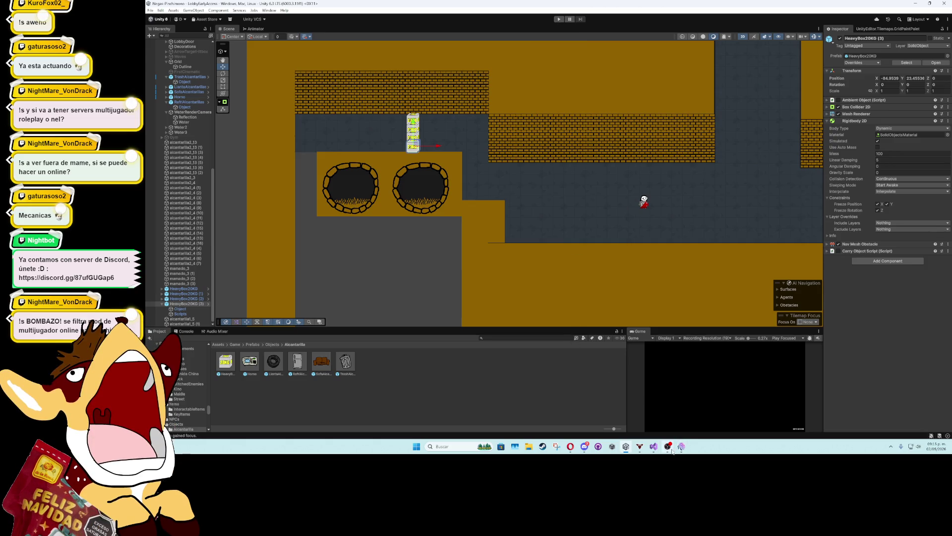
pyautogui.click(654, 447)
# In ChangeStaticObjectVariable, swap FreezeAll and FreezeRotation between the true and false cases
pyautogui.click(435, 196)
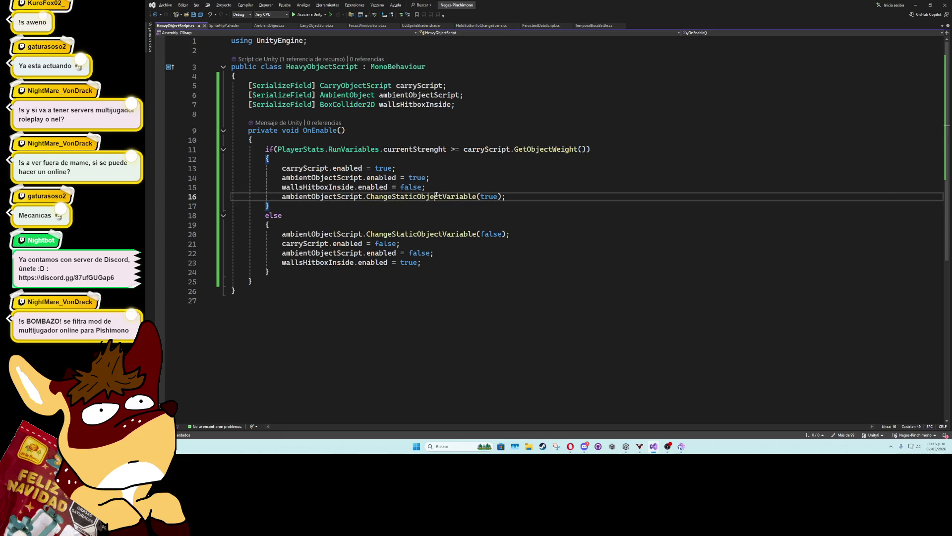
pyautogui.keyDown('ctrl'); pyautogui.click(436, 234); pyautogui.keyUp('ctrl')
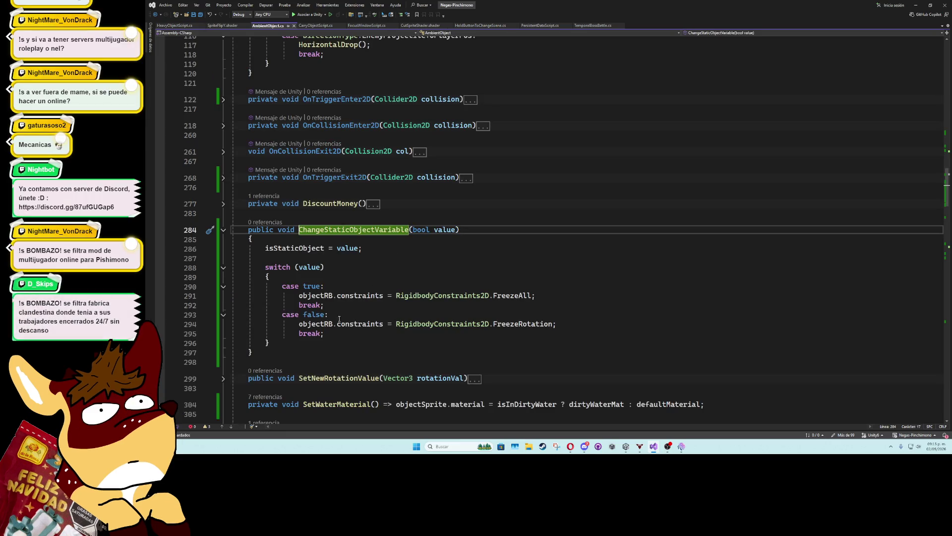
pyautogui.click(546, 324)
pyautogui.hotkey('ctrl', 'd')
pyautogui.hotkey('alt', 'Up')
pyautogui.hotkey('alt', 'Up')
pyautogui.hotkey('alt', 'Up')
pyautogui.press('Up')
pyautogui.hotkey('alt', 'Down')
pyautogui.hotkey('alt', 'Down')
pyautogui.hotkey('alt', 'Down')
pyautogui.press('Up')
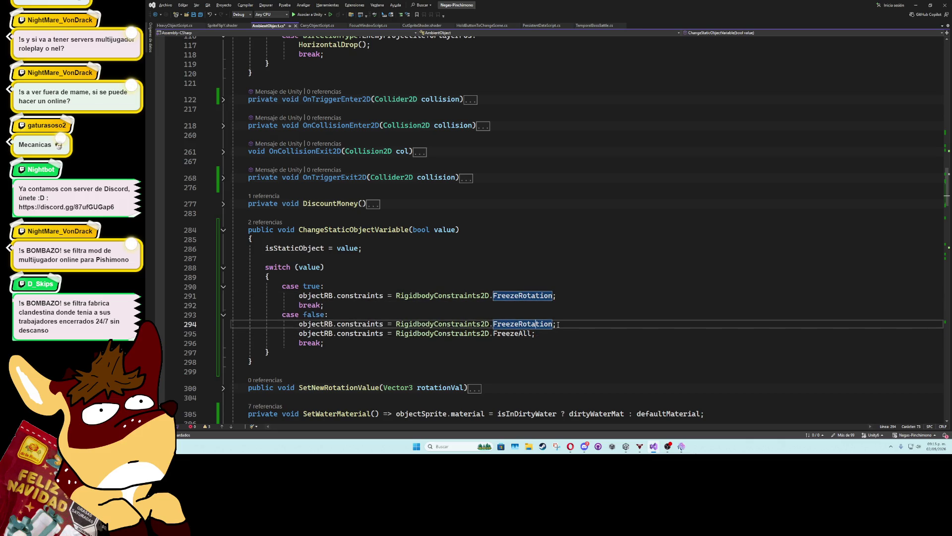
pyautogui.hotkey('ctrl', 'x')
# Return to Unity and start play mode to test the code change
pyautogui.click(553, 268)
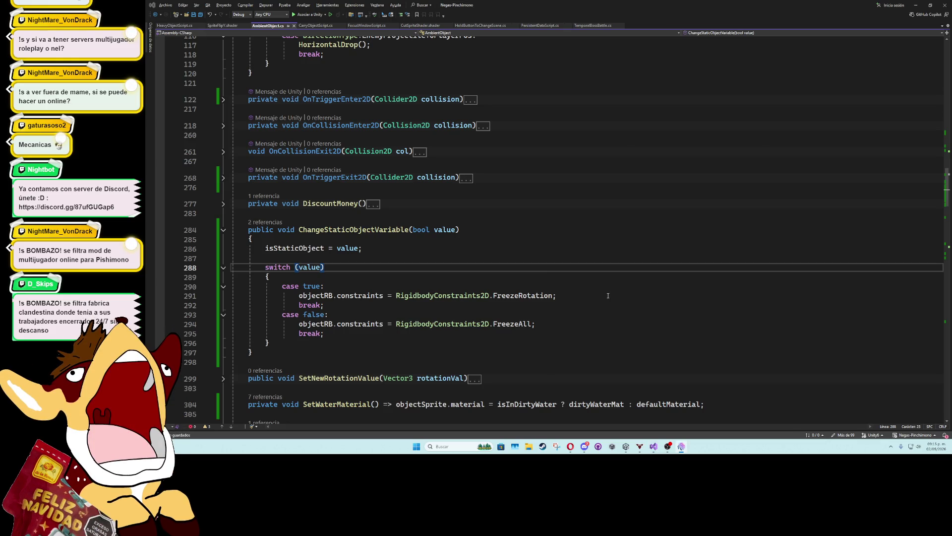
pyautogui.click(655, 81)
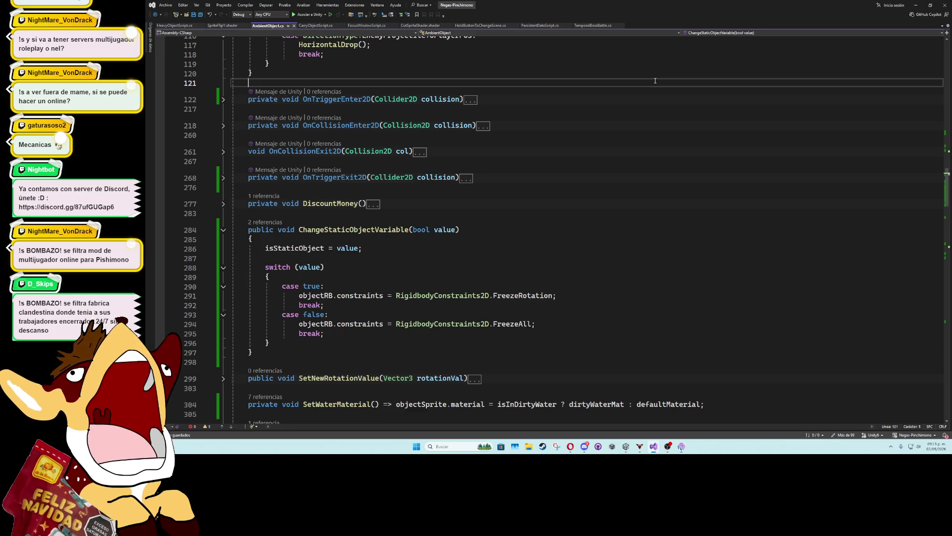
pyautogui.hotkey('alt', 'Tab')
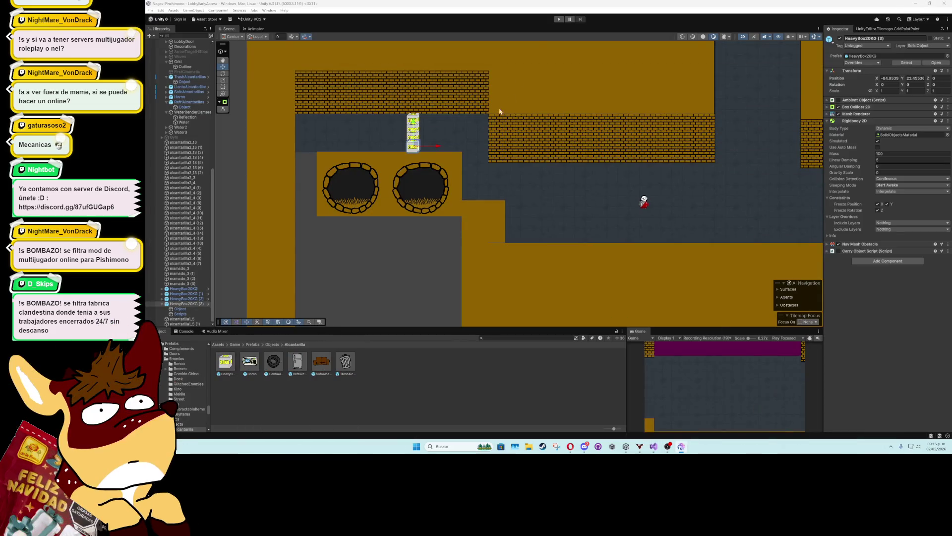
pyautogui.click(559, 19)
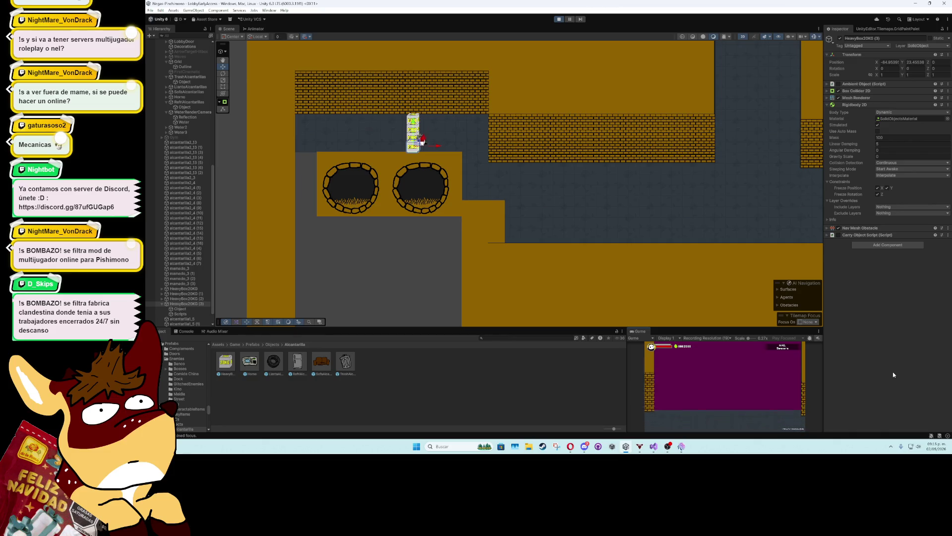
# Check the left sewer hole during the play test, stop playing, and select the SolidGrid tilemap
pyautogui.click(366, 199)
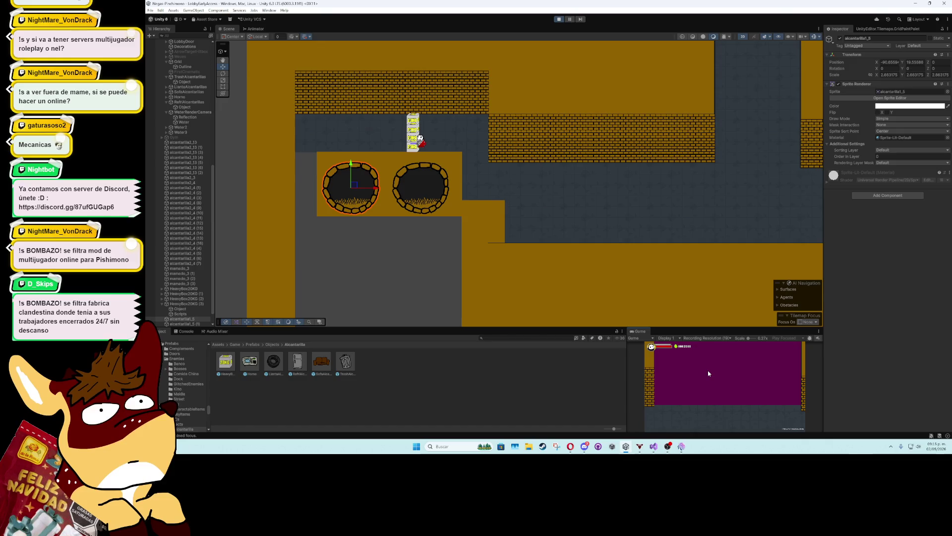
pyautogui.click(561, 19)
pyautogui.scroll(5, 433, 105)
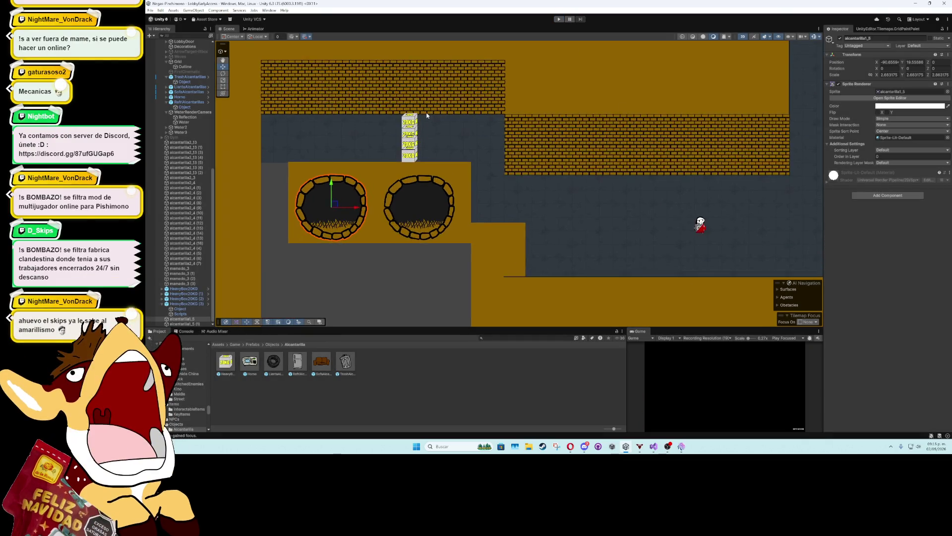
pyautogui.scroll(-2, 472, 162)
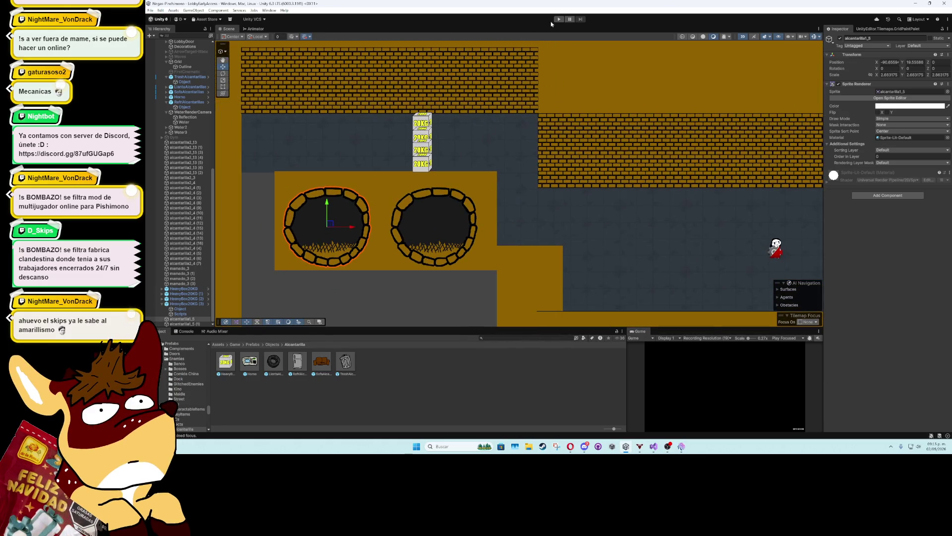
pyautogui.click(320, 252)
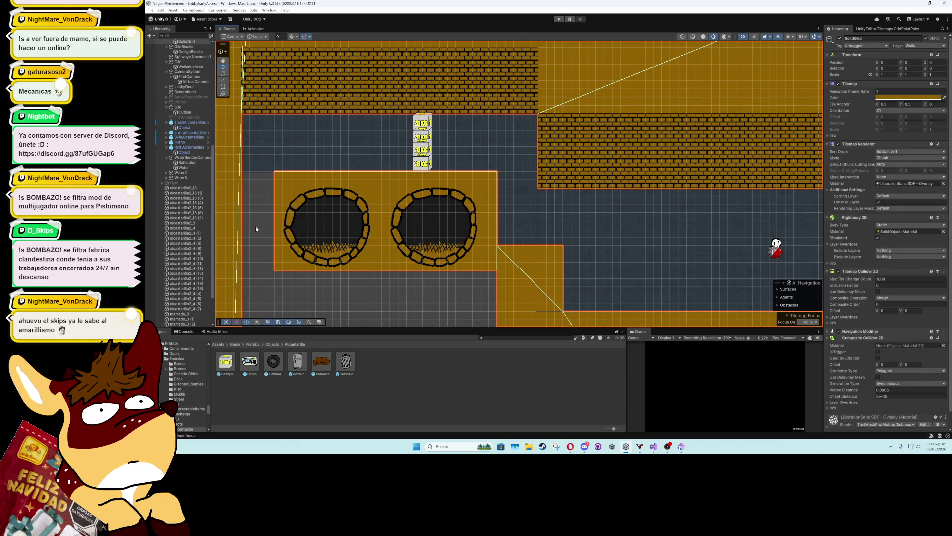
# Set both sewer holes' Scale X and Y to 2, down from 2.663175
pyautogui.click(309, 233)
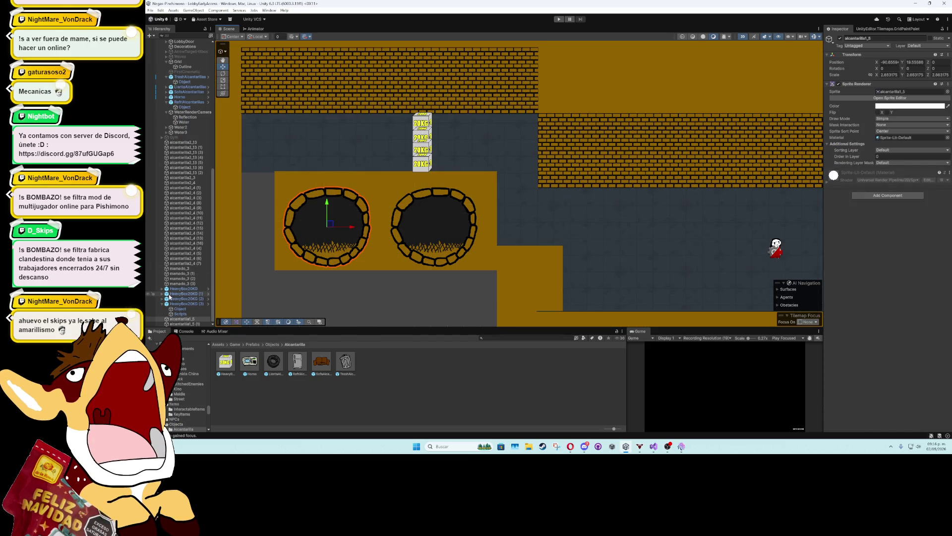
pyautogui.keyDown('ctrl'); pyautogui.click(436, 233); pyautogui.keyUp('ctrl')
pyautogui.doubleClick(888, 74)
pyautogui.write('2')
pyautogui.doubleClick(913, 75)
pyautogui.write('2')
pyautogui.click(934, 77)
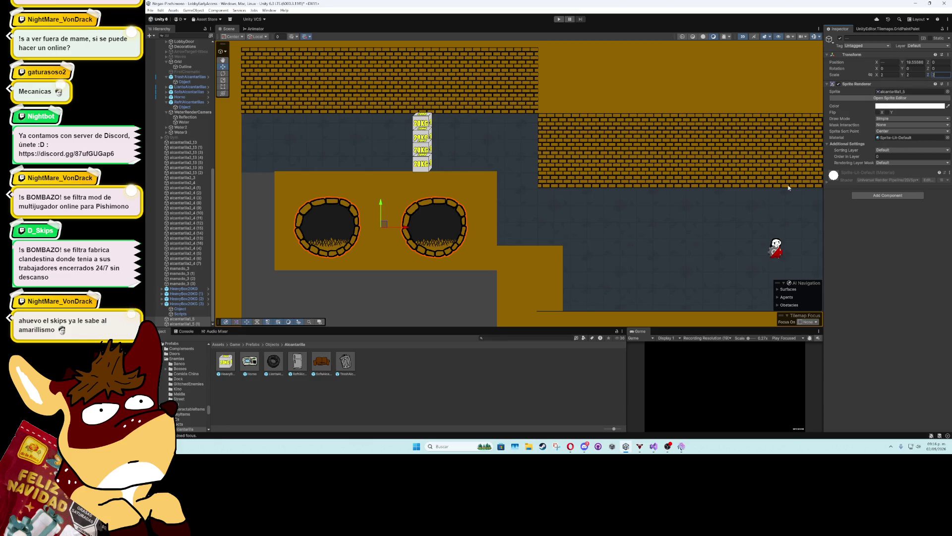
pyautogui.doubleClick(887, 74)
pyautogui.write('1')
pyautogui.doubleClick(919, 74)
pyautogui.write('1')
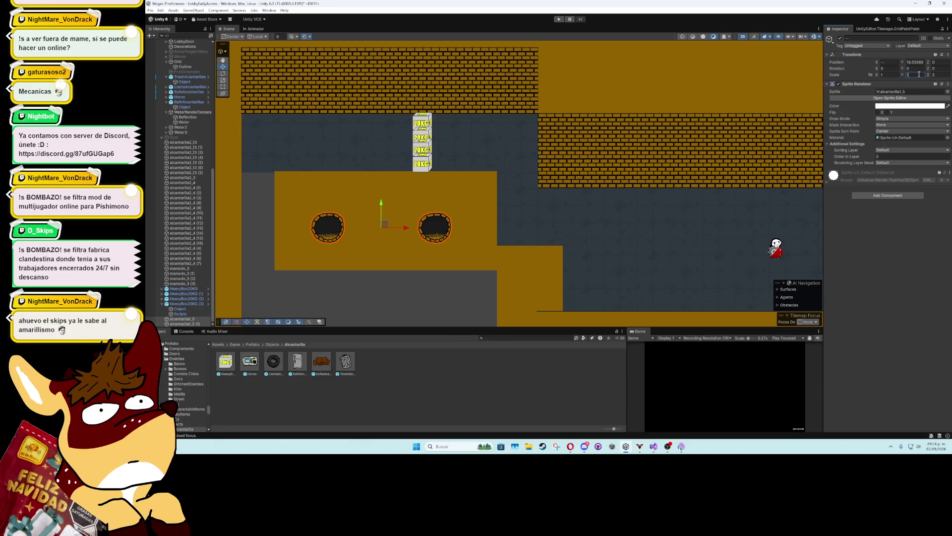
pyautogui.hotkey('ctrl', 'z')
pyautogui.hotkey('ctrl', 'z')
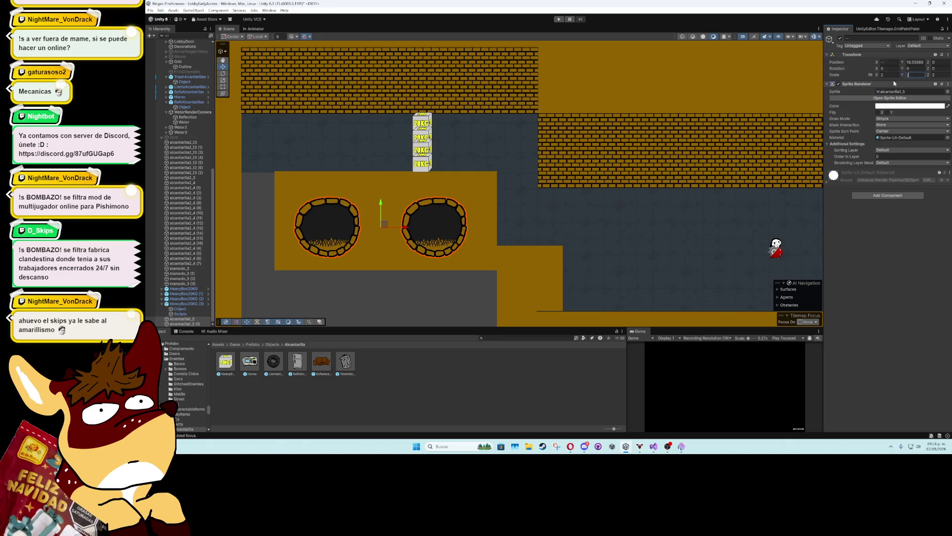
# Move both sewer holes slightly lower, then select the collision tilemap
pyautogui.moveTo(381, 205); pyautogui.dragTo(382, 215)
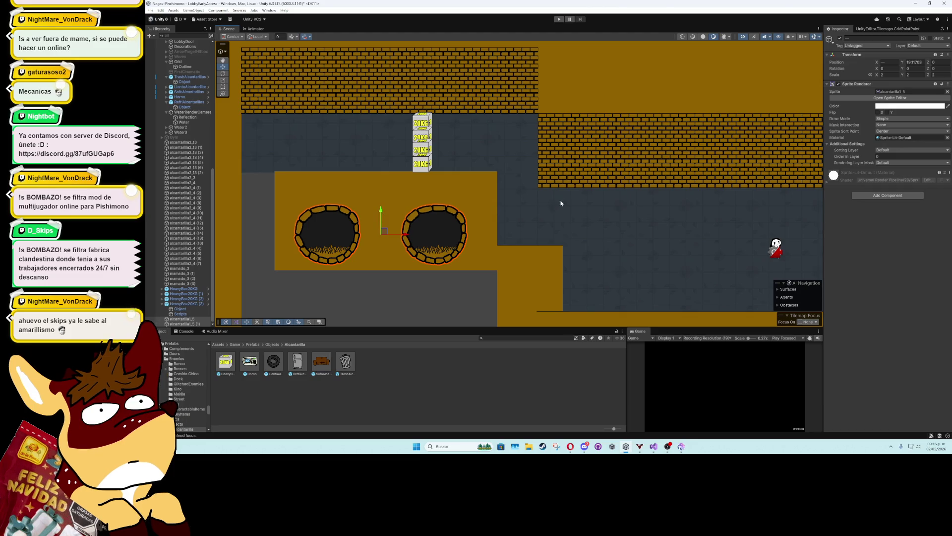
pyautogui.hscroll(5, 385, 192)
pyautogui.scroll(-3, 383, 190)
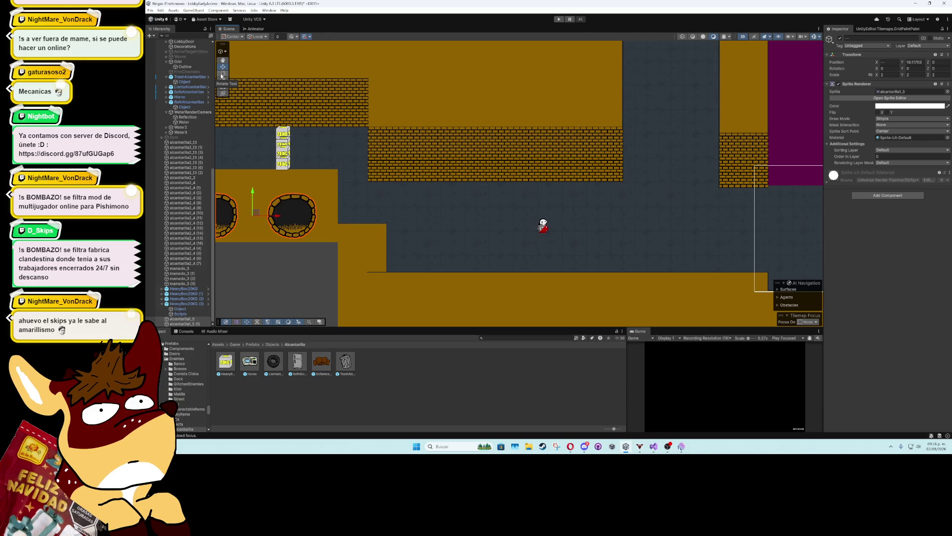
pyautogui.click(341, 231)
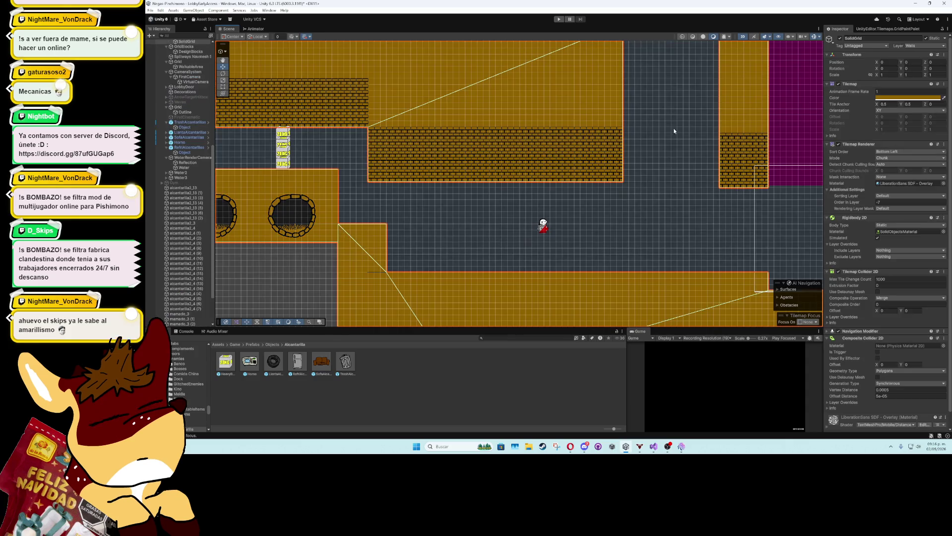
# Erase collision tiles around the left end of the middle brick wall with the Tile Palette Eraser
pyautogui.click(888, 28)
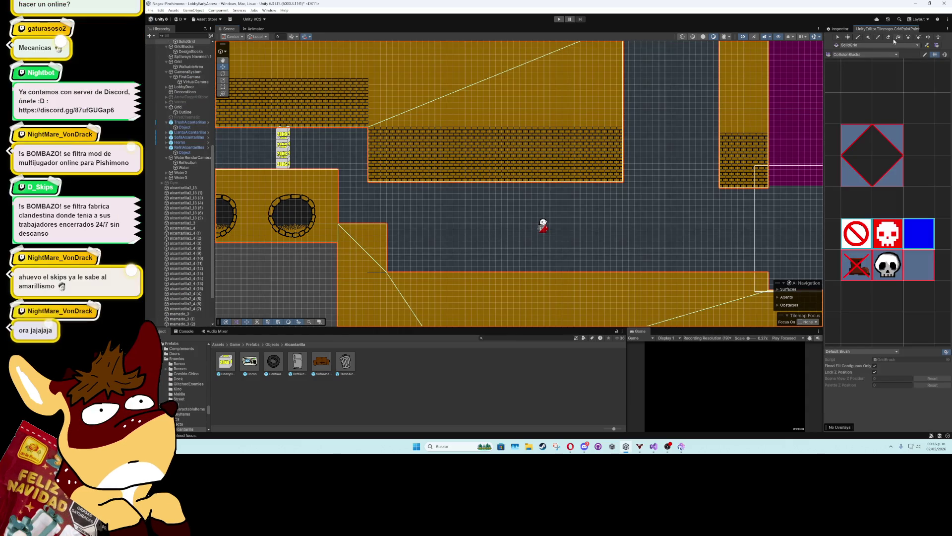
pyautogui.click(918, 228)
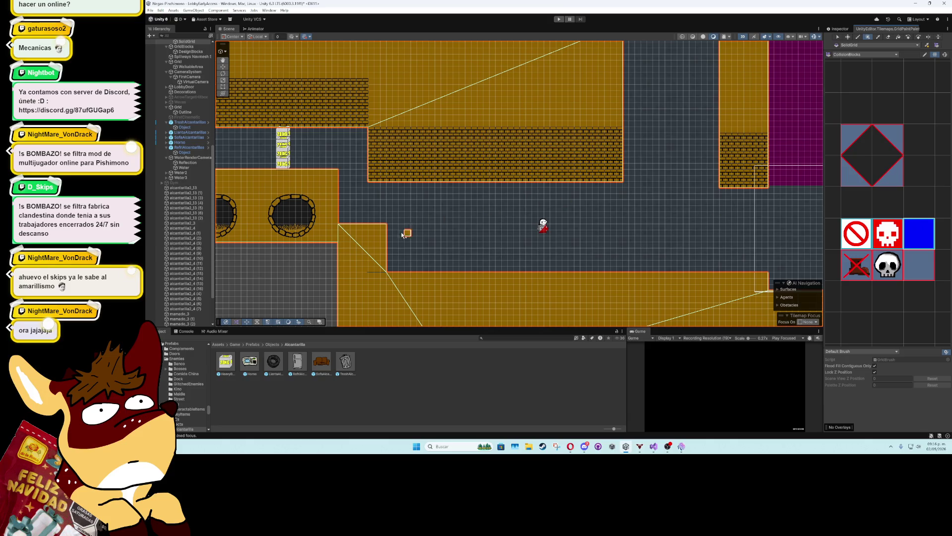
pyautogui.moveTo(340, 222); pyautogui.dragTo(383, 176)
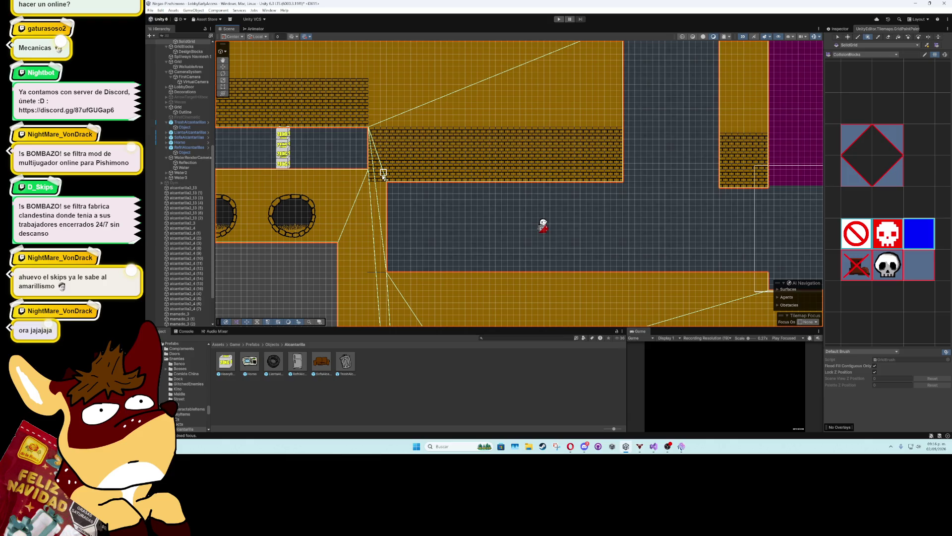
pyautogui.click(888, 37)
pyautogui.click(373, 167)
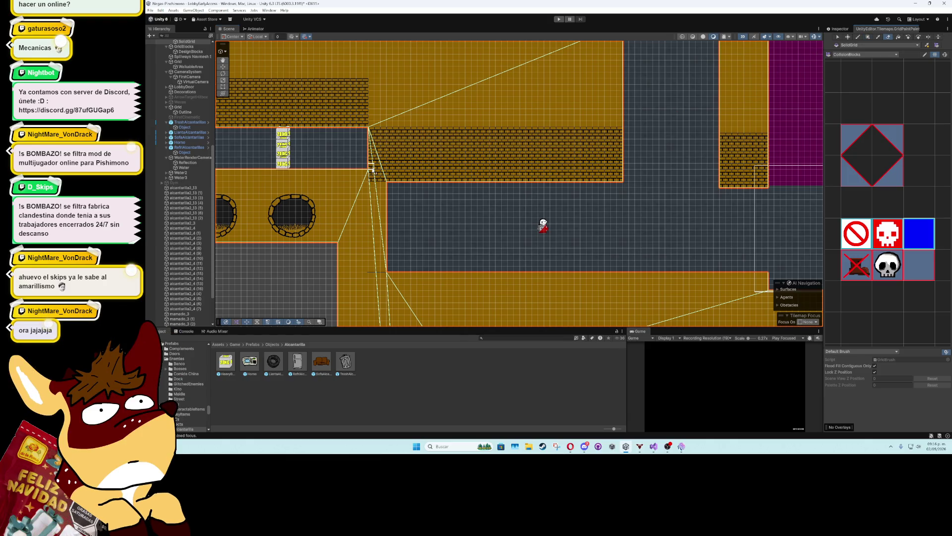
pyautogui.click(395, 153)
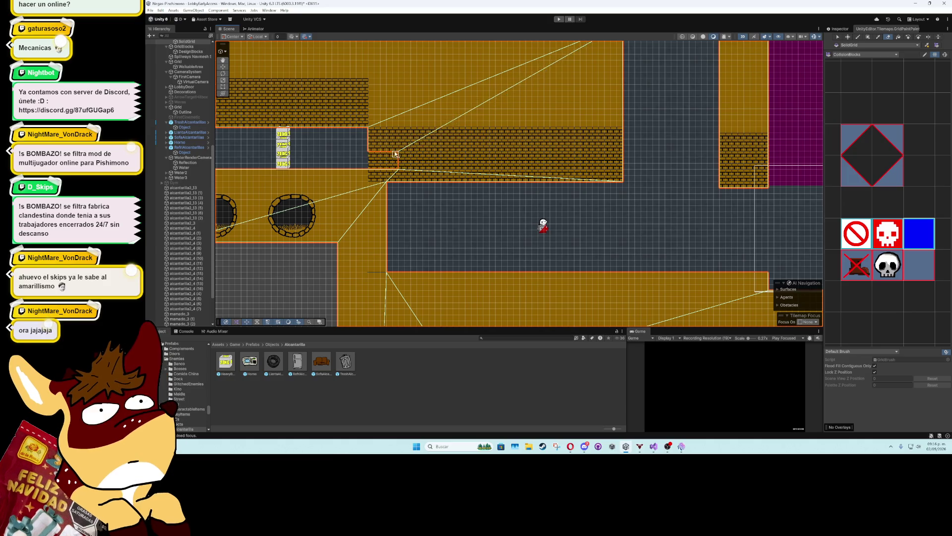
pyautogui.click(375, 135)
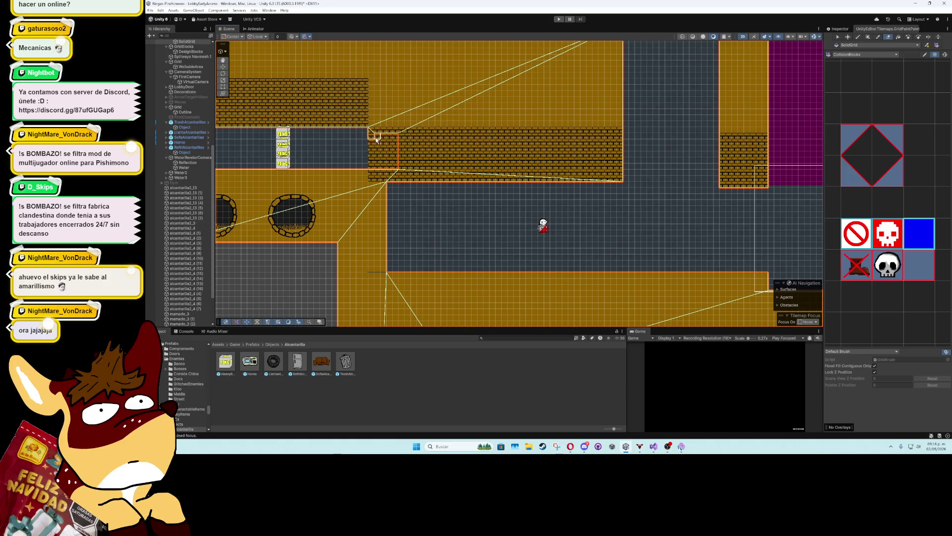
pyautogui.moveTo(371, 136)
pyautogui.mouseDown()
pyautogui.moveTo(415, 132)
pyautogui.moveTo(417, 178)
pyautogui.moveTo(387, 170)
pyautogui.moveTo(393, 178)
pyautogui.moveTo(401, 145)
pyautogui.moveTo(407, 180)
pyautogui.mouseUp()
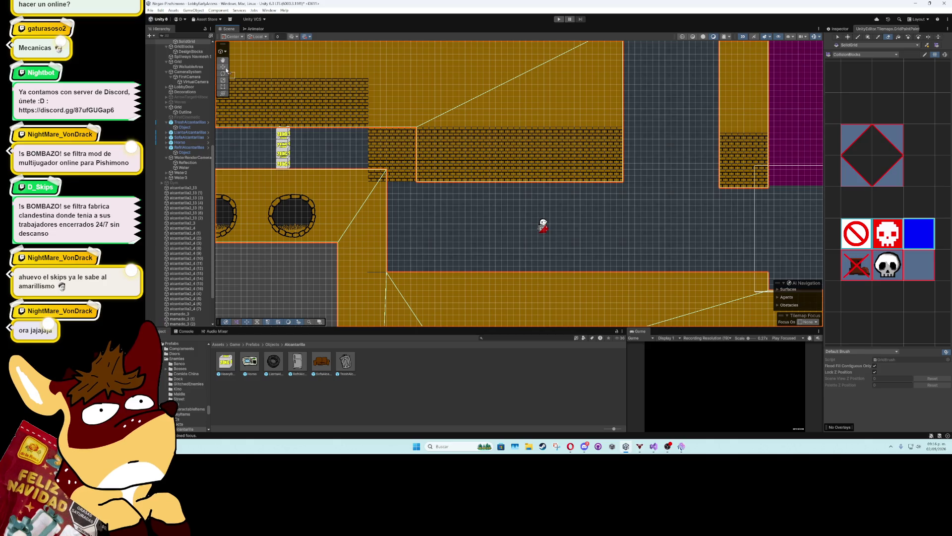
pyautogui.click(839, 28)
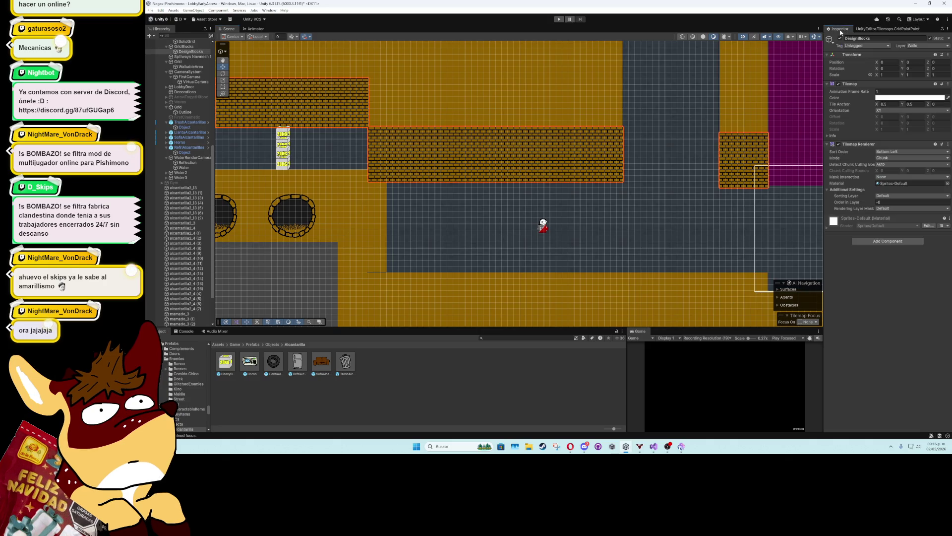
# Erase the bricks at the left end of the middle brick wall on DesignBlocks
pyautogui.click(896, 30)
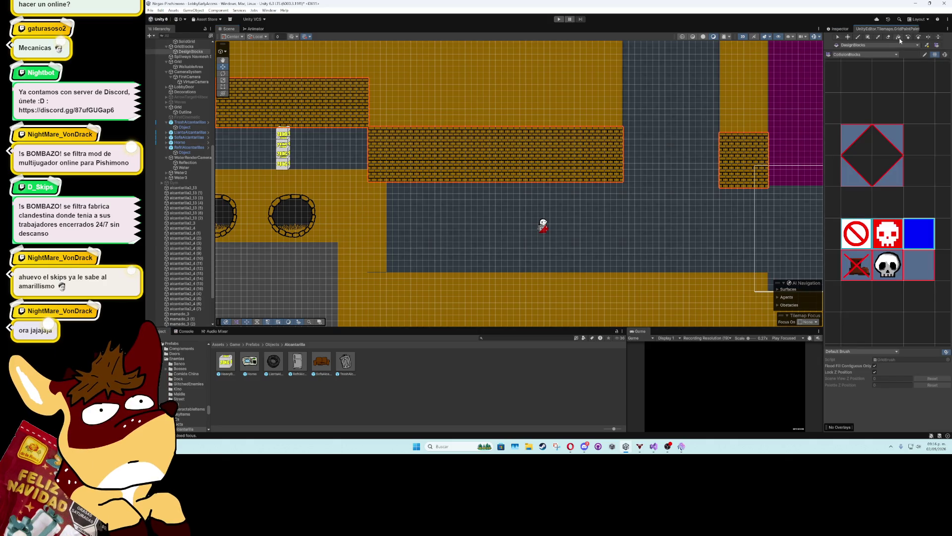
pyautogui.click(888, 36)
pyautogui.scroll(-5, 858, 130)
pyautogui.moveTo(857, 125); pyautogui.dragTo(914, 58)
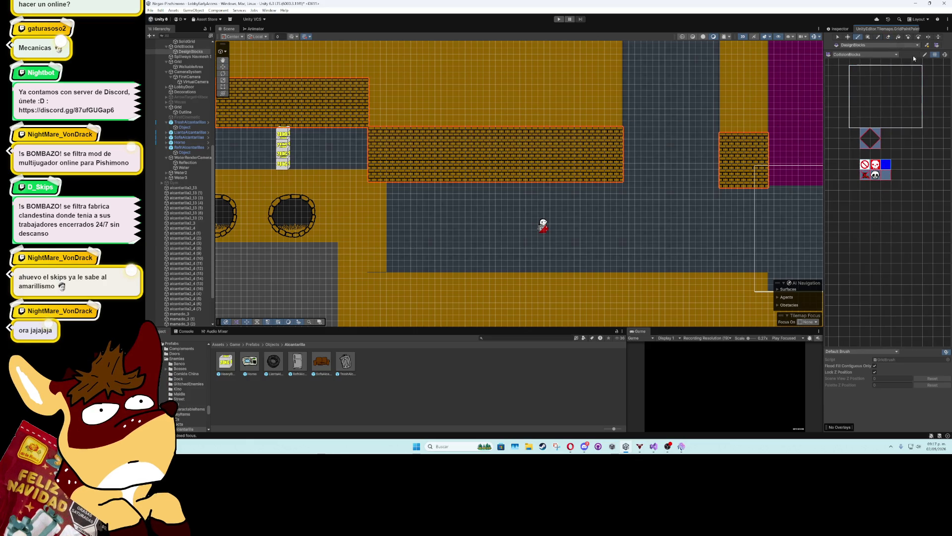
pyautogui.click(890, 38)
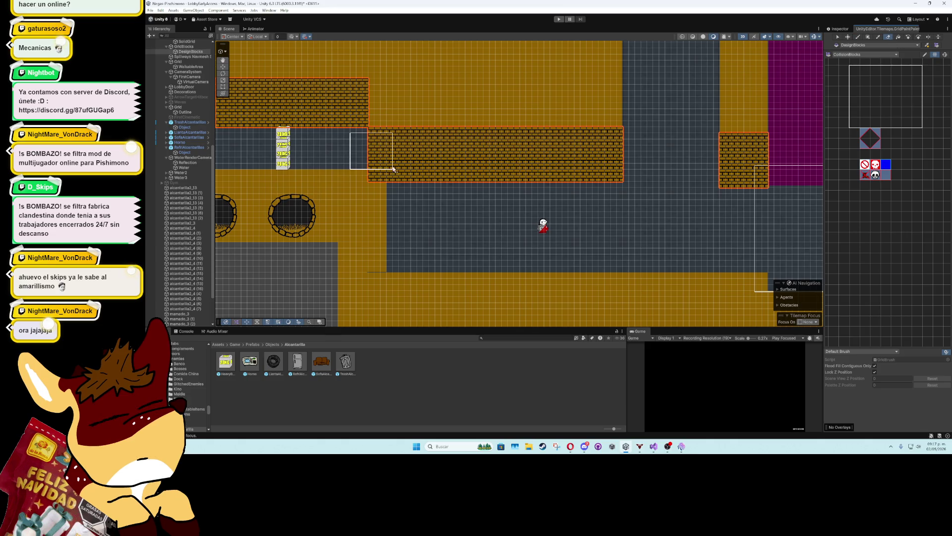
pyautogui.moveTo(400, 165); pyautogui.dragTo(412, 166)
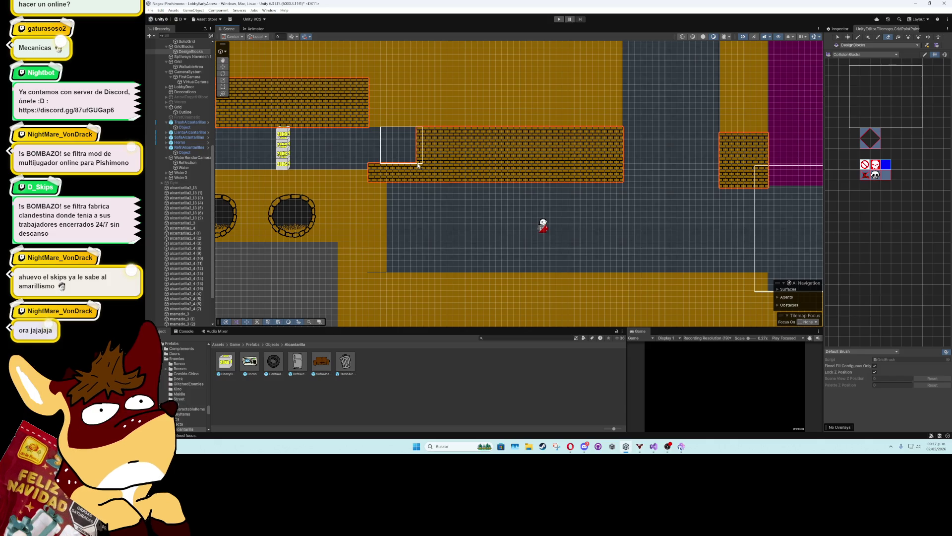
pyautogui.click(415, 185)
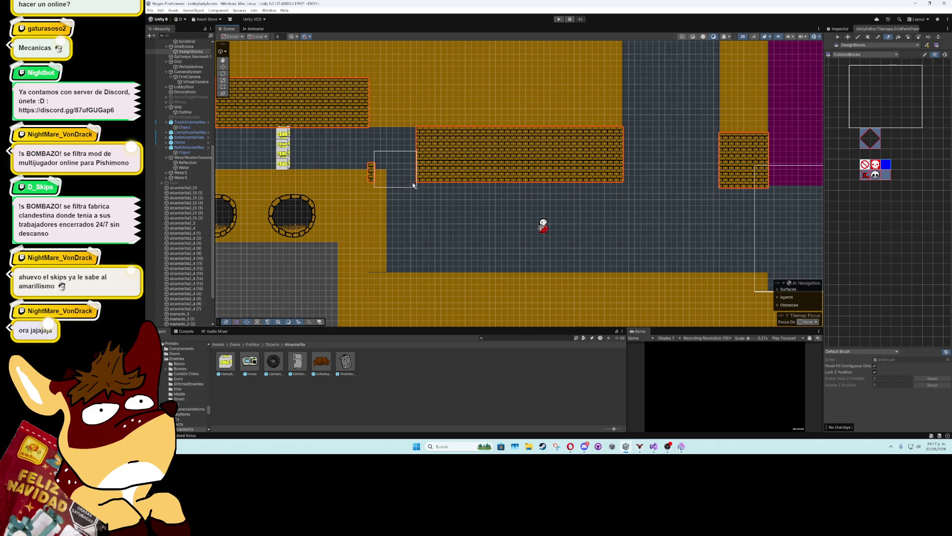
pyautogui.moveTo(347, 221); pyautogui.dragTo(527, 258)
# Box-fill yellow bricks from the Walls palette to extend the upper block and surround both sewer openings
pyautogui.click(222, 66)
pyautogui.click(431, 144)
pyautogui.click(458, 144)
pyautogui.click(863, 55)
pyautogui.click(855, 101)
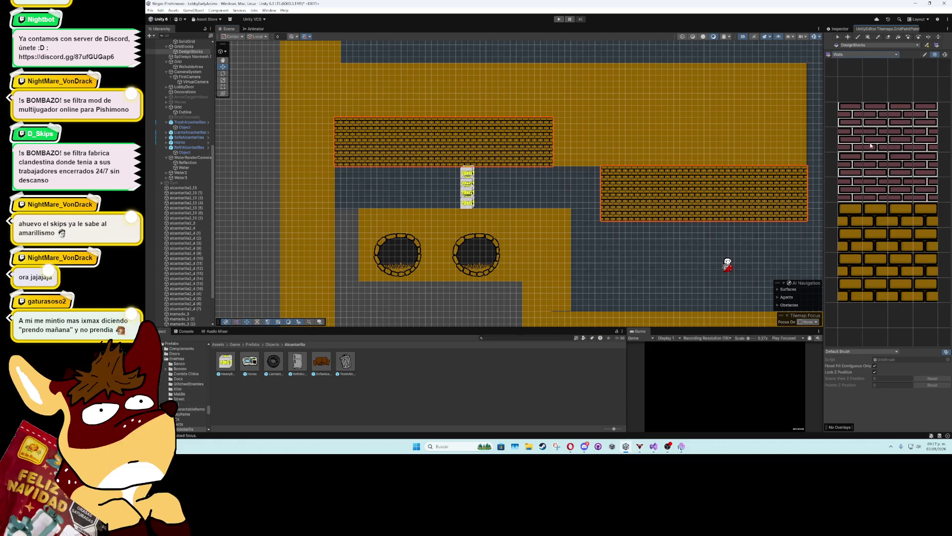
pyautogui.moveTo(850, 208); pyautogui.dragTo(932, 298)
pyautogui.click(869, 36)
pyautogui.moveTo(335, 119); pyautogui.dragTo(600, 167)
pyautogui.moveTo(440, 229); pyautogui.dragTo(478, 177)
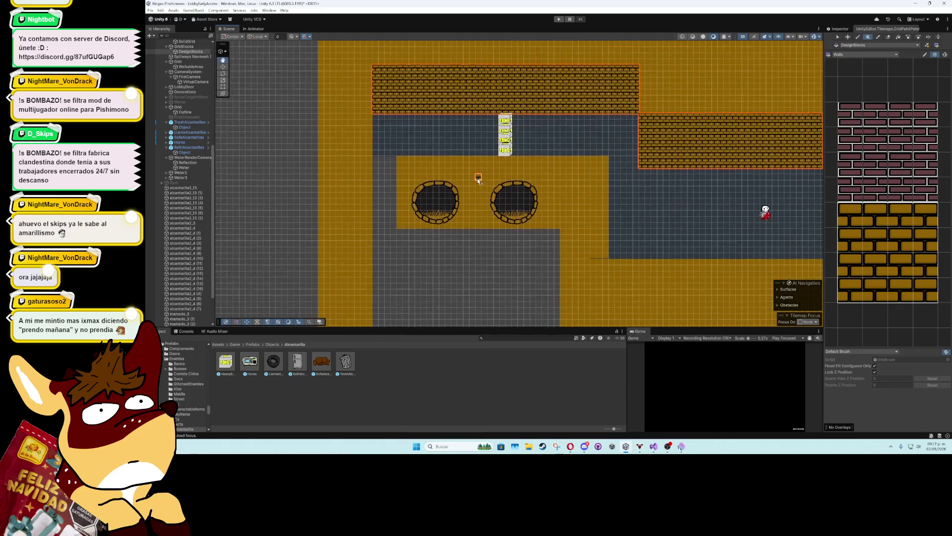
pyautogui.moveTo(400, 178)
pyautogui.mouseDown()
pyautogui.moveTo(496, 221)
pyautogui.moveTo(556, 227)
pyautogui.mouseUp()
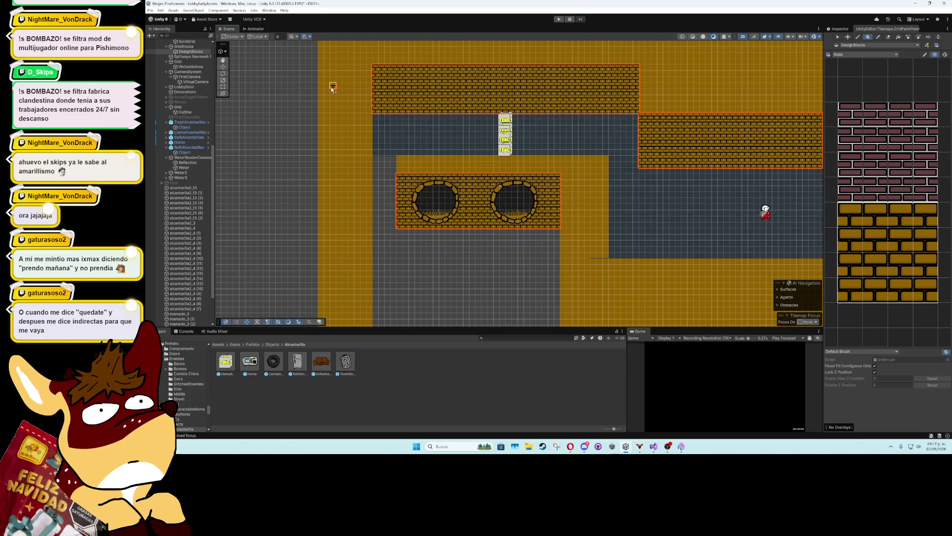
pyautogui.click(260, 109)
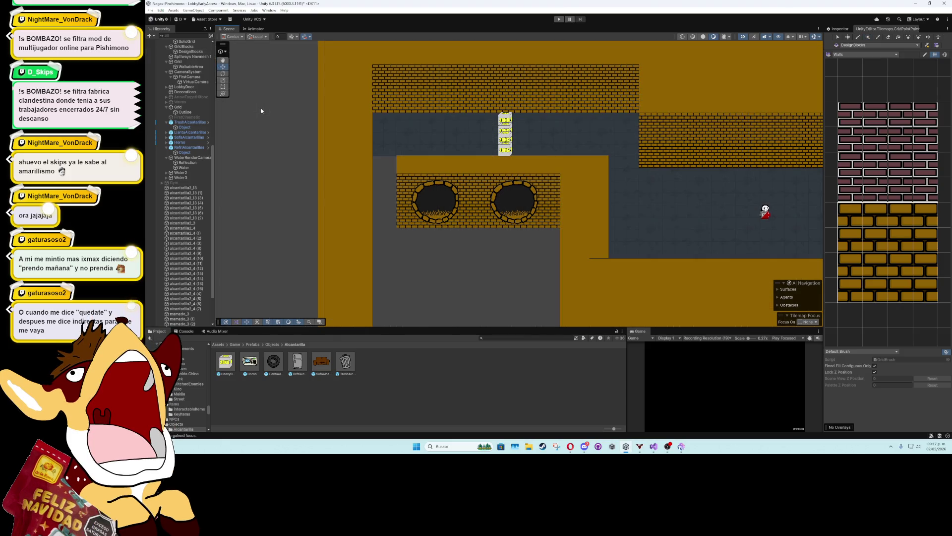
pyautogui.scroll(-2, 280, 163)
pyautogui.scroll(2, 280, 163)
pyautogui.scroll(1, 280, 163)
pyautogui.moveTo(643, 226); pyautogui.dragTo(428, 197)
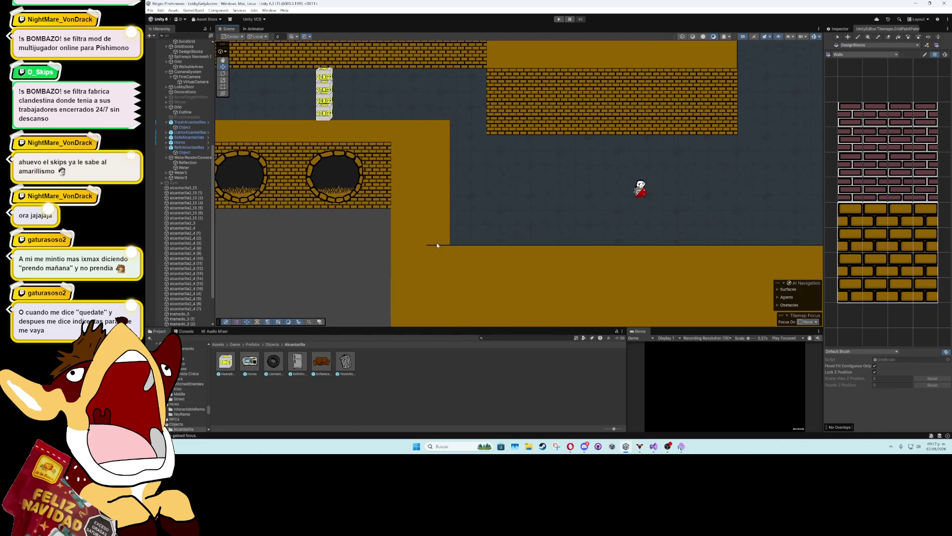
pyautogui.scroll(-4, 436, 245)
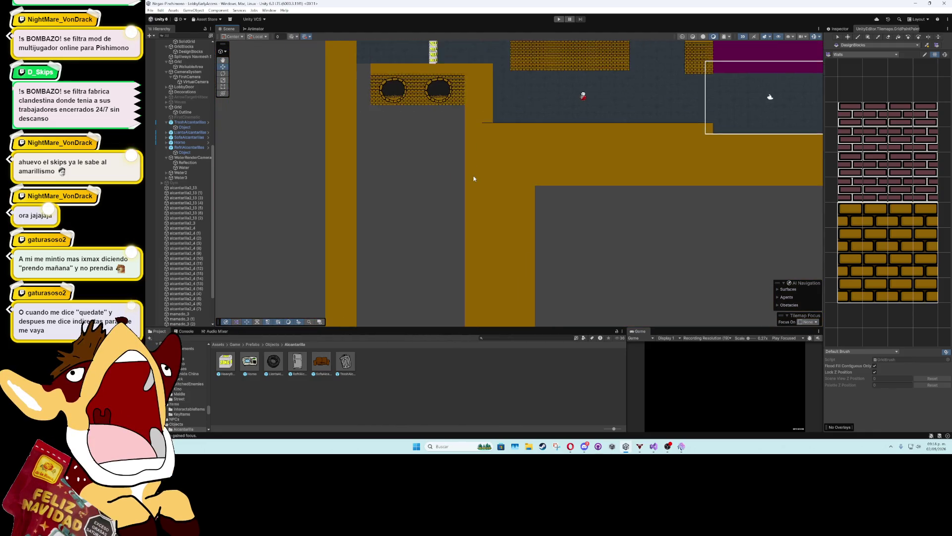
pyautogui.scroll(-1, 474, 178)
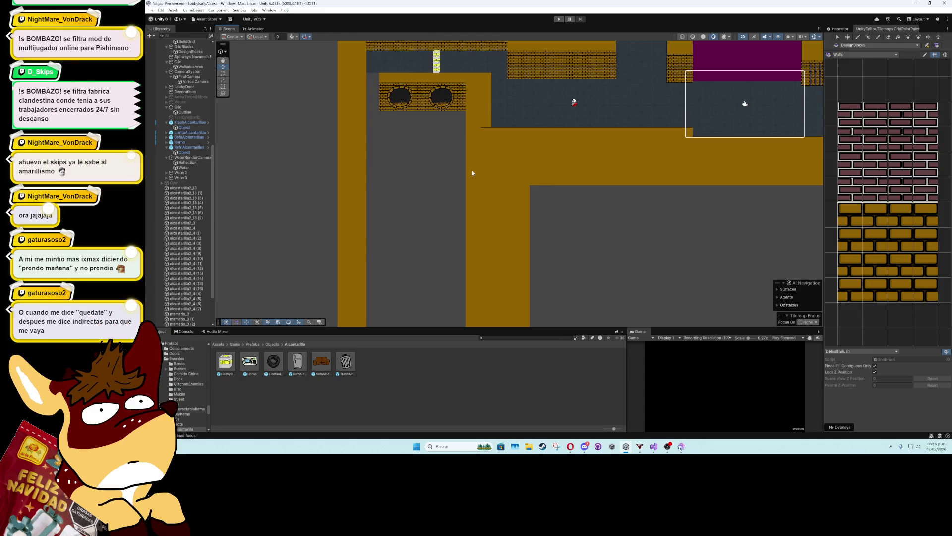
pyautogui.scroll(3, 472, 173)
pyautogui.moveTo(472, 174)
pyautogui.mouseDown()
pyautogui.moveTo(463, 153)
pyautogui.moveTo(504, 211)
pyautogui.mouseUp()
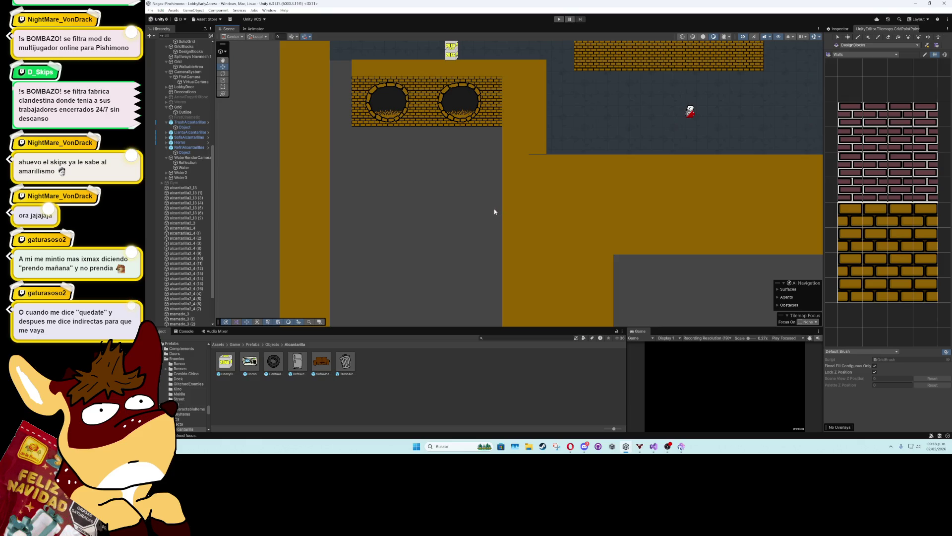
pyautogui.scroll(-3, 414, 276)
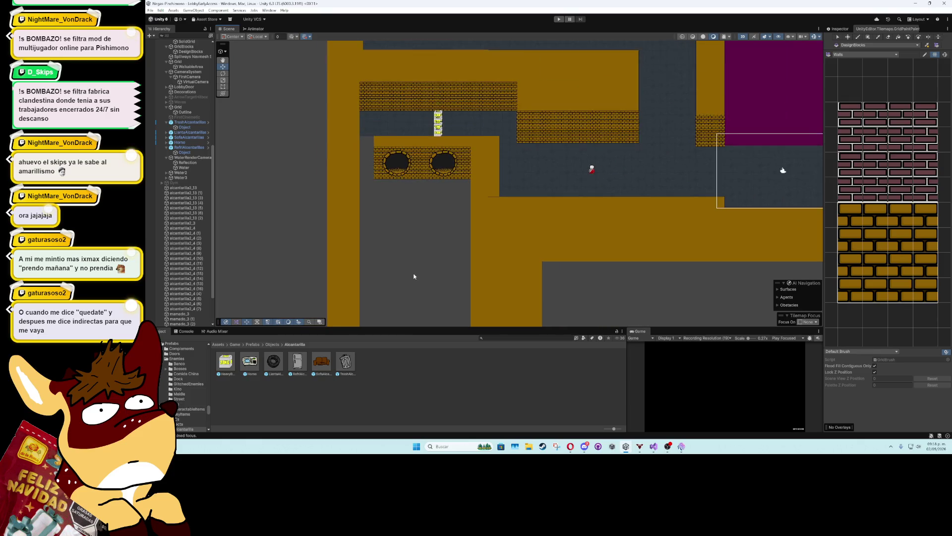
pyautogui.moveTo(414, 263); pyautogui.dragTo(416, 202)
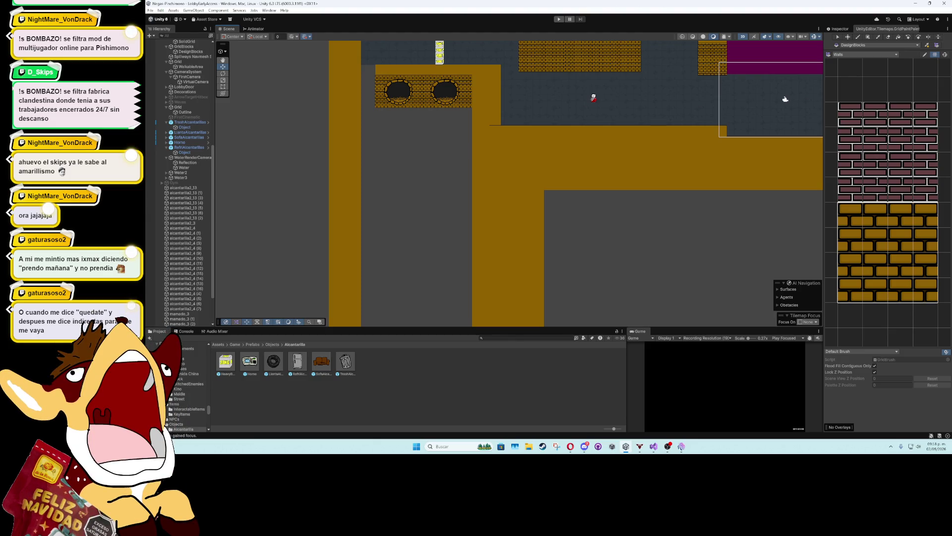
pyautogui.click(570, 446)
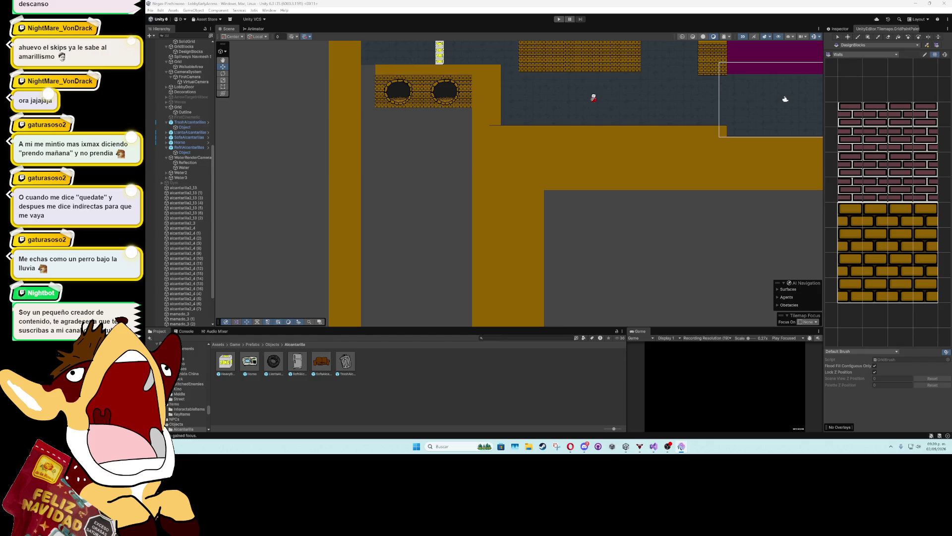
# Switch back to Unity and return to the Assets/Game folder in the Project browser
pyautogui.hotkey('alt', 'Tab')
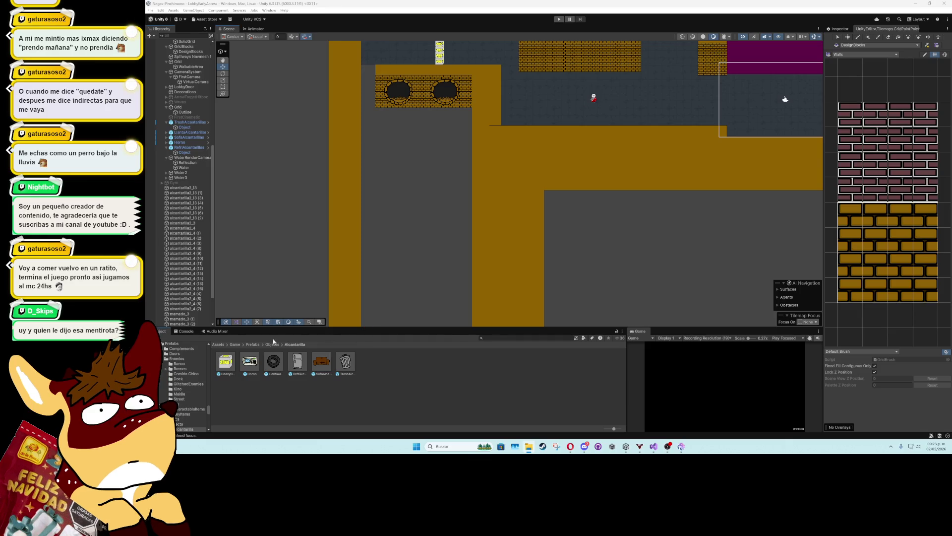
pyautogui.click(236, 346)
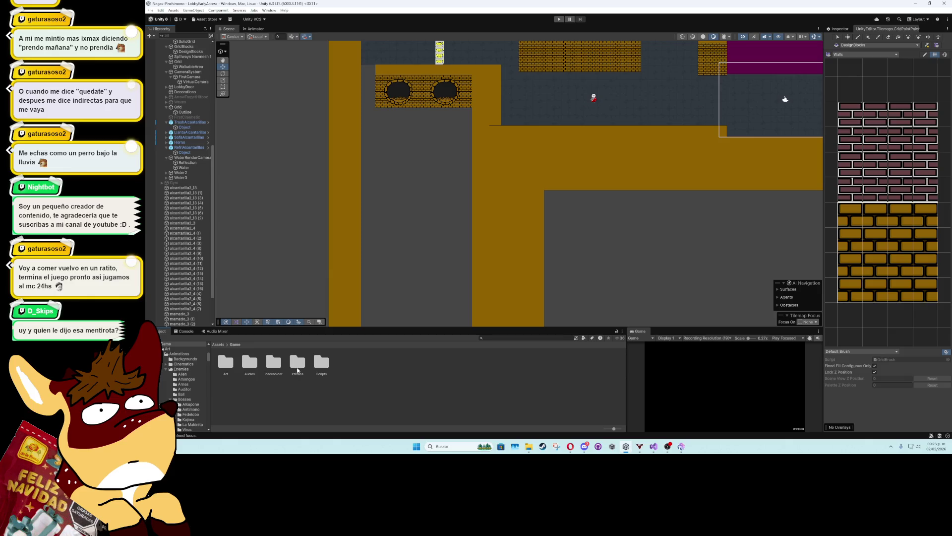
# Set AguaSpritesCorrientePlaceholder to Multiple sprite mode, Pixels Per Unit 2, and open the Sprite Editor
pyautogui.doubleClick(273, 363)
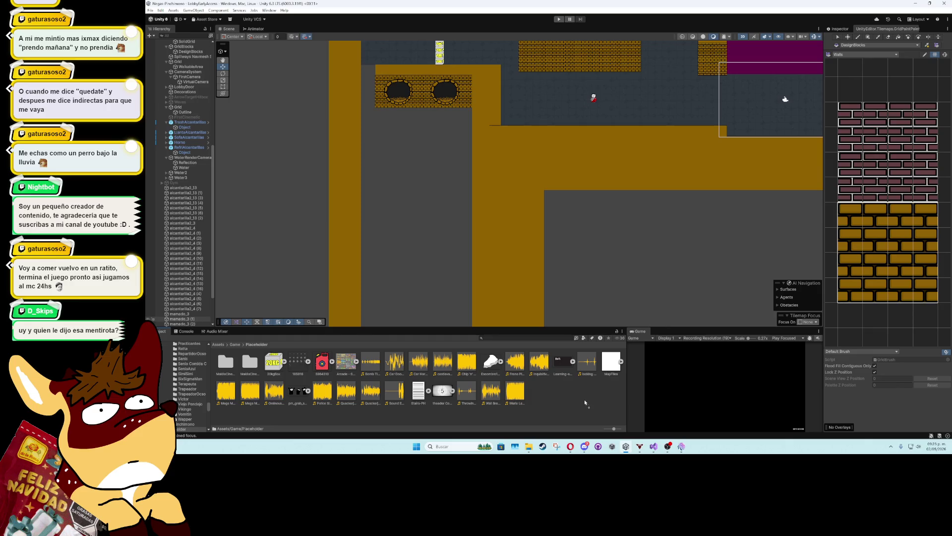
pyautogui.click(345, 361)
pyautogui.click(840, 29)
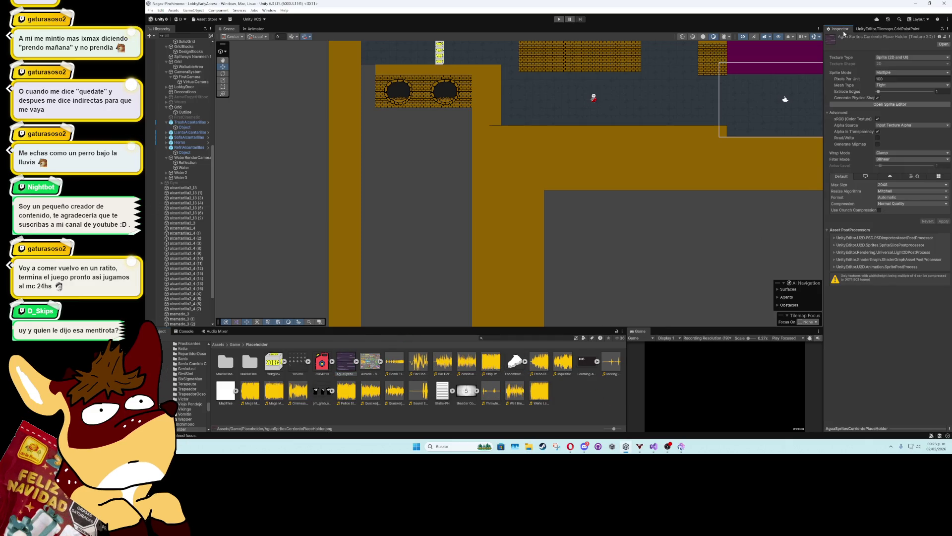
pyautogui.click(899, 72)
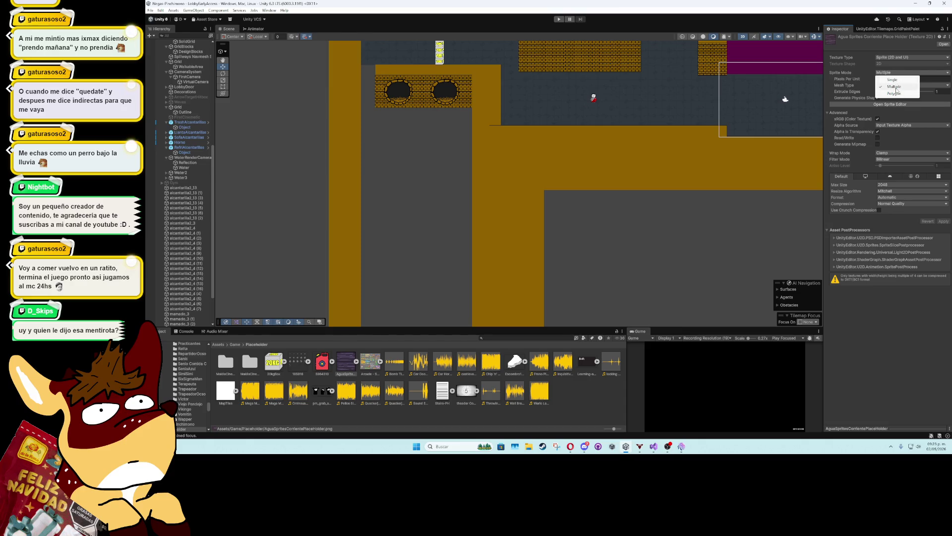
pyautogui.click(897, 86)
pyautogui.click(906, 79)
pyautogui.write('200')
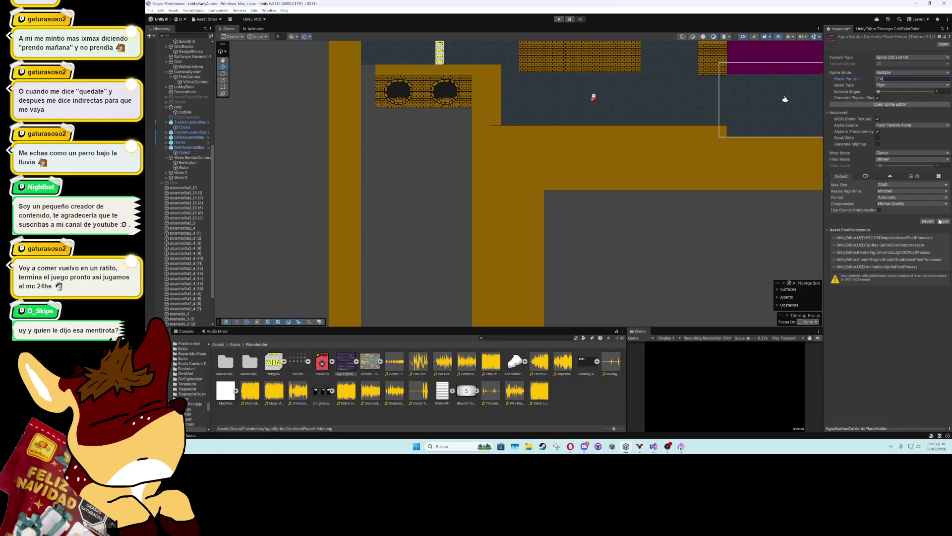
pyautogui.click(919, 104)
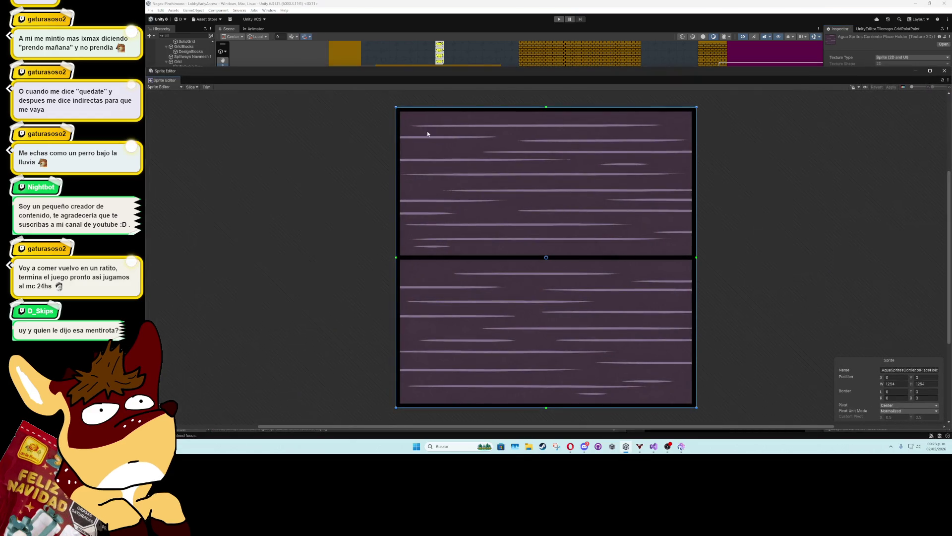
# Choose Grid By Cell Count slicing with 2 columns and 2 rows
pyautogui.click(191, 87)
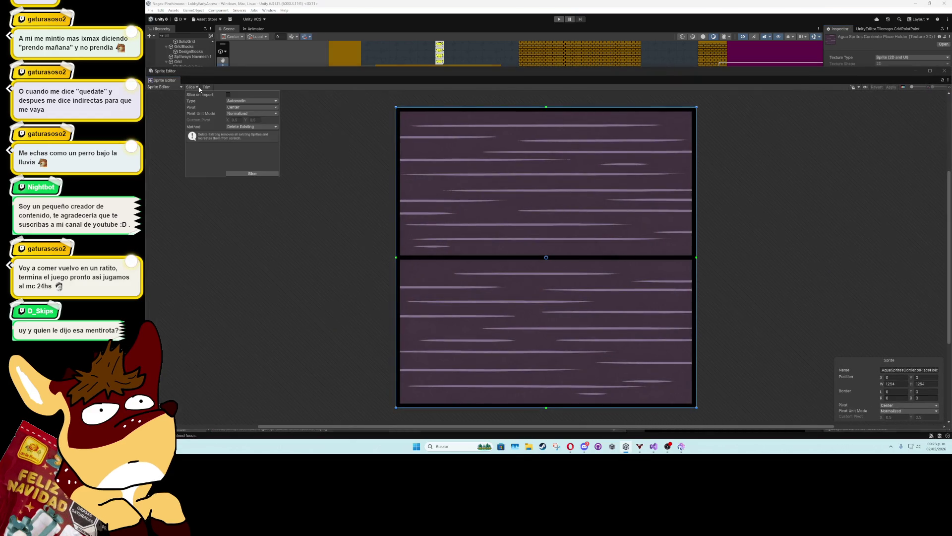
pyautogui.click(237, 101)
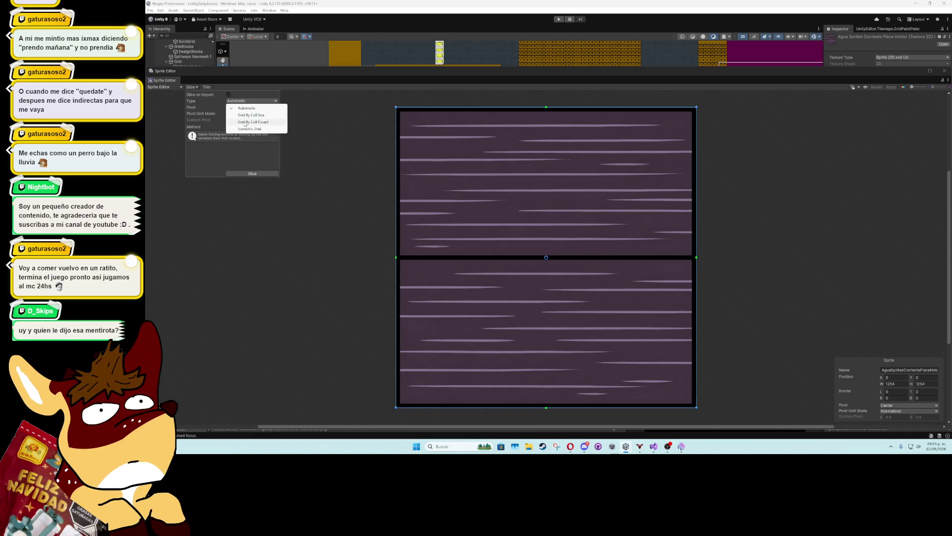
pyautogui.click(244, 122)
pyautogui.click(240, 107)
pyautogui.write('2')
pyautogui.click(262, 107)
pyautogui.write('2')
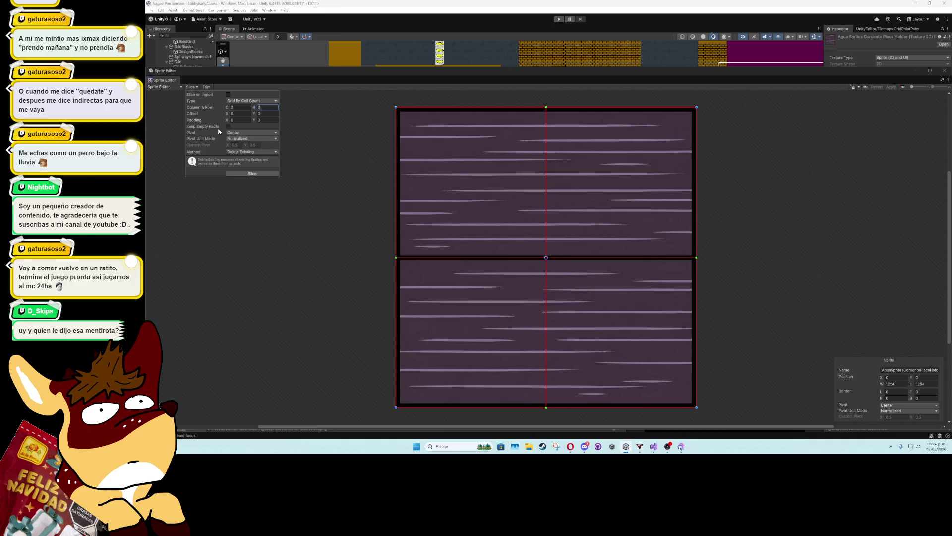
# Try trial padding (14, 7) and offset (16) values to fit the grid cells
pyautogui.click(231, 120)
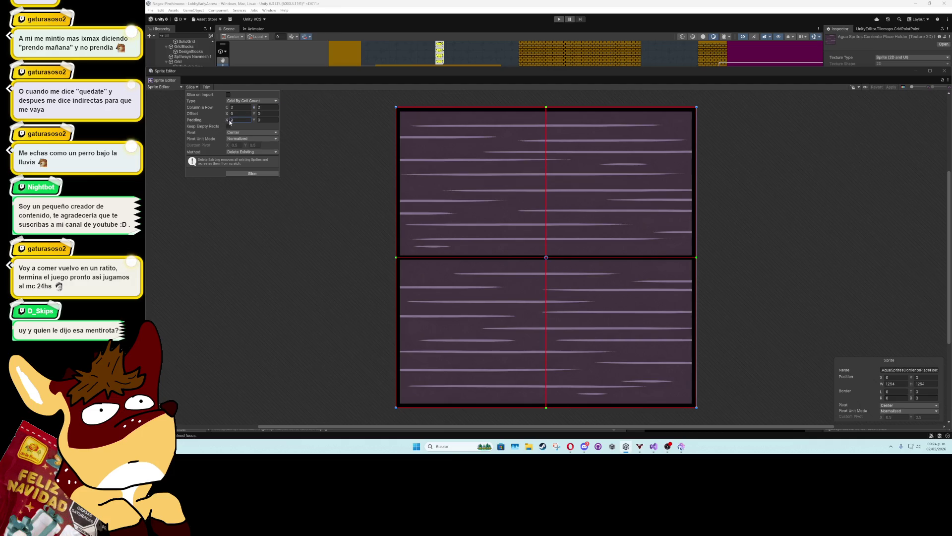
pyautogui.write('14')
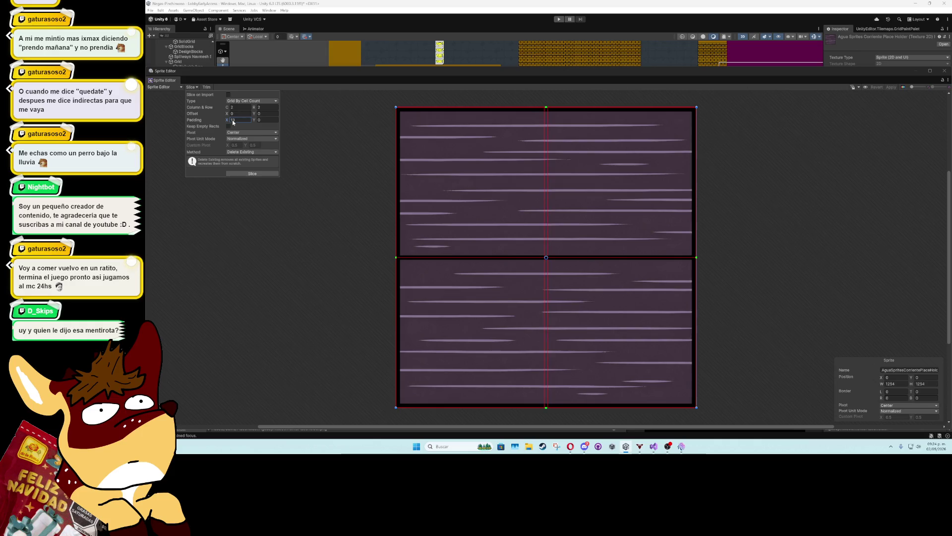
pyautogui.click(255, 120)
pyautogui.write('7')
pyautogui.moveTo(254, 123); pyautogui.dragTo(259, 124)
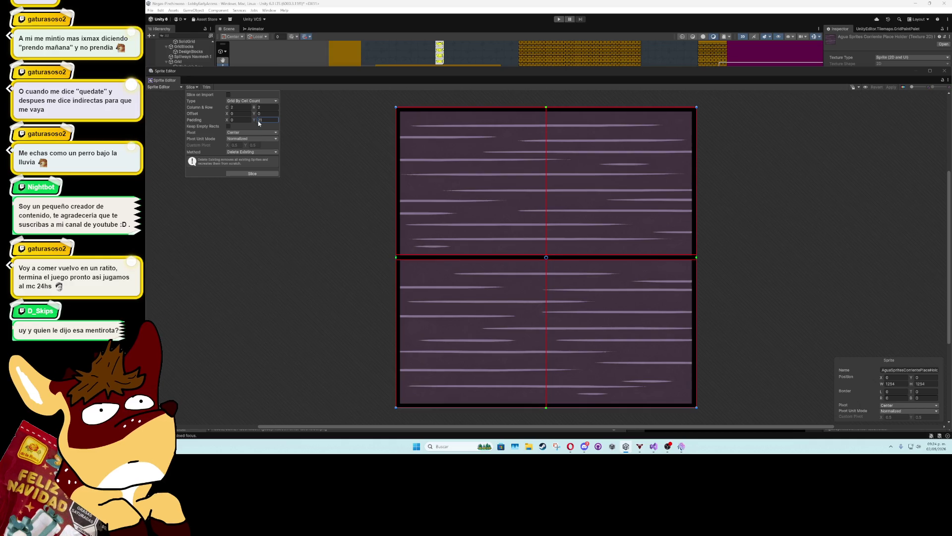
pyautogui.click(258, 114)
pyautogui.write('16')
pyautogui.click(235, 114)
pyautogui.write('16')
# Settle on offset X 19, padding Y 19, offset Y 0, then slice into four sprites
pyautogui.press('BackSpace')
pyautogui.write('9')
pyautogui.click(256, 121)
pyautogui.write('26')
pyautogui.press('BackSpace')
pyautogui.press('BackSpace')
pyautogui.write('19')
pyautogui.click(254, 114)
pyautogui.press('BackSpace')
pyautogui.press('BackSpace')
pyautogui.write('0')
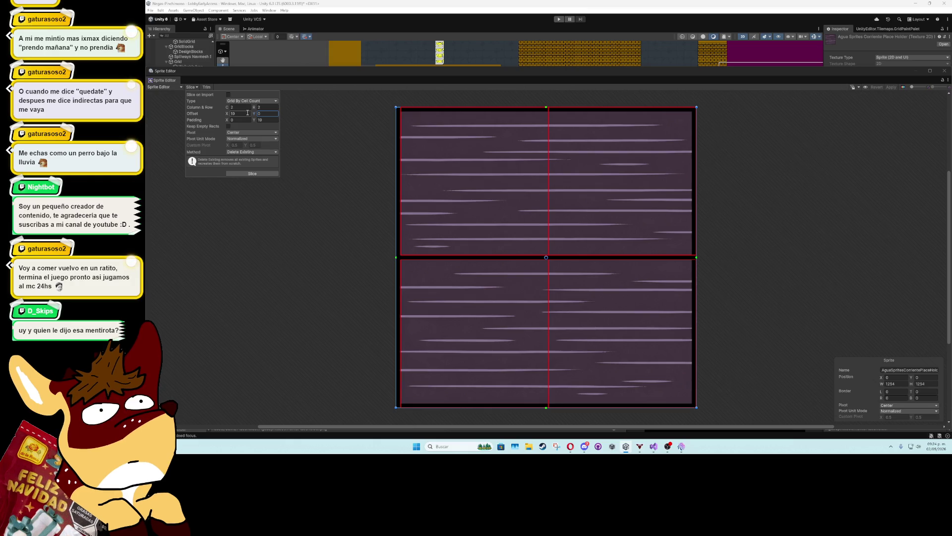
pyautogui.click(272, 173)
pyautogui.click(438, 153)
# Trim the outer edges of all four water sprite rectangles and apply the changes
pyautogui.moveTo(400, 107); pyautogui.dragTo(400, 111)
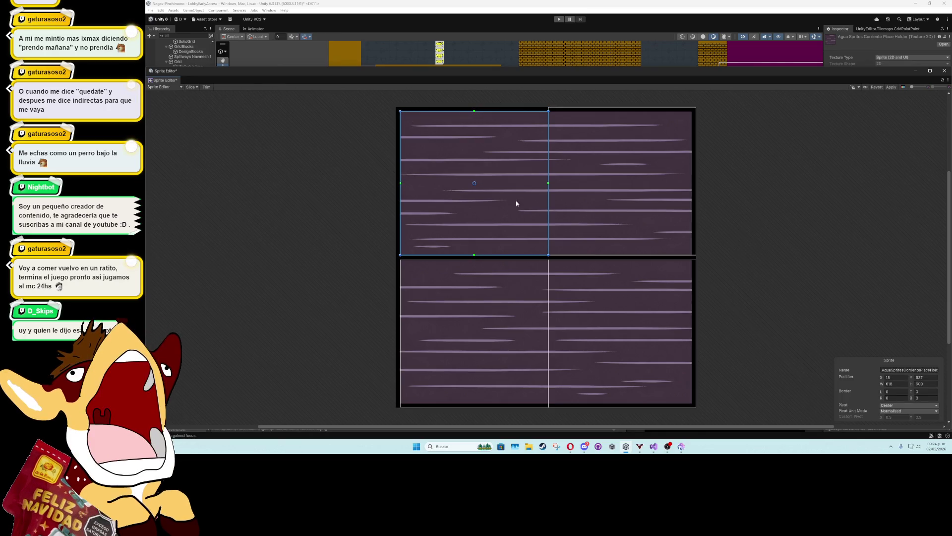
pyautogui.scroll(3, 516, 204)
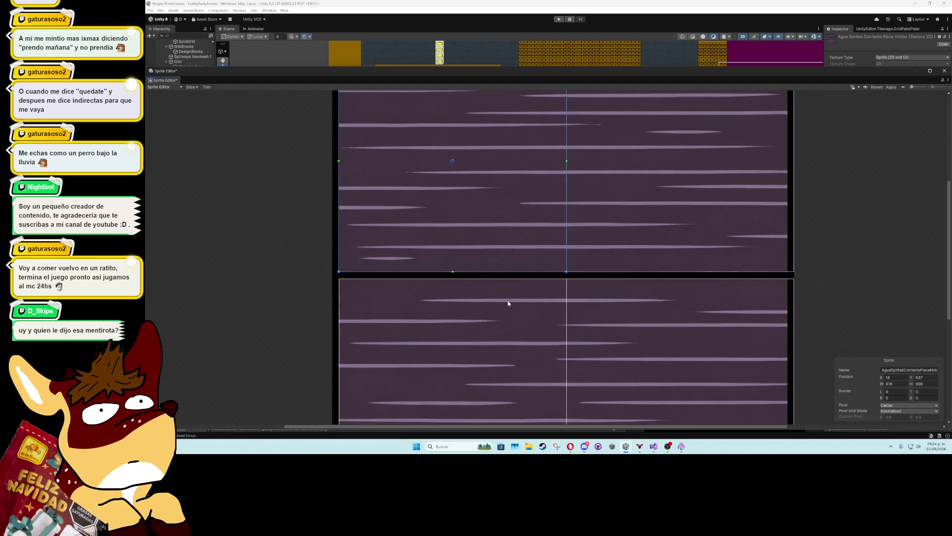
pyautogui.moveTo(508, 302); pyautogui.dragTo(513, 196)
pyautogui.click(513, 369)
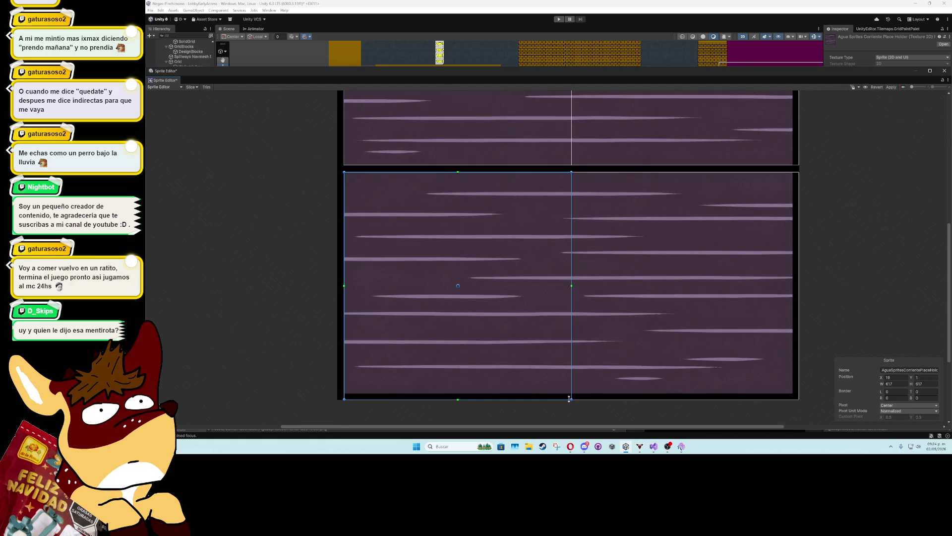
pyautogui.moveTo(570, 398); pyautogui.dragTo(571, 394)
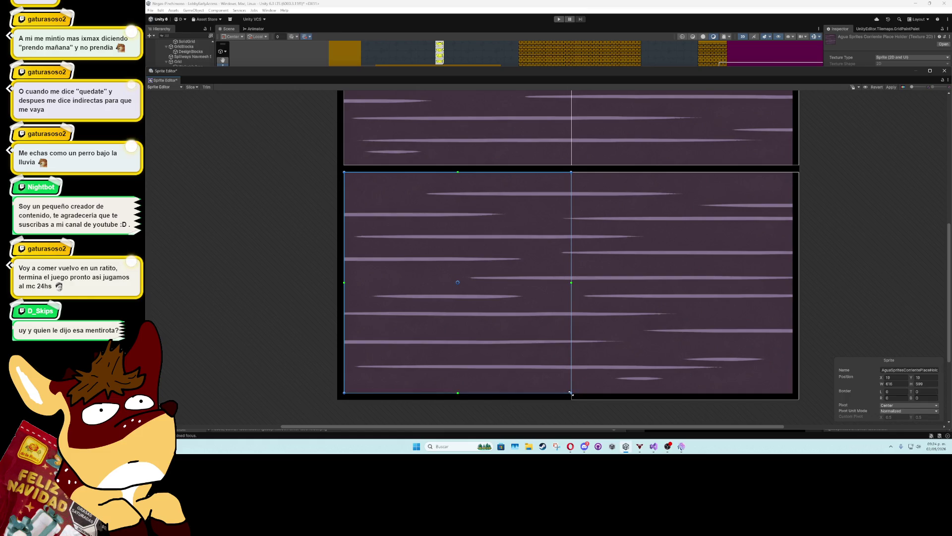
pyautogui.scroll(5, 641, 346)
pyautogui.click(612, 320)
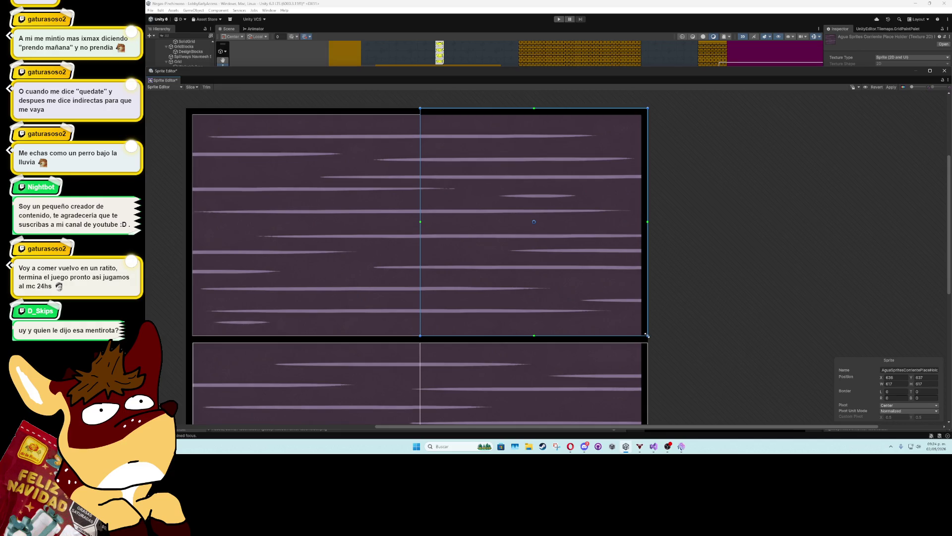
pyautogui.moveTo(648, 108); pyautogui.dragTo(642, 114)
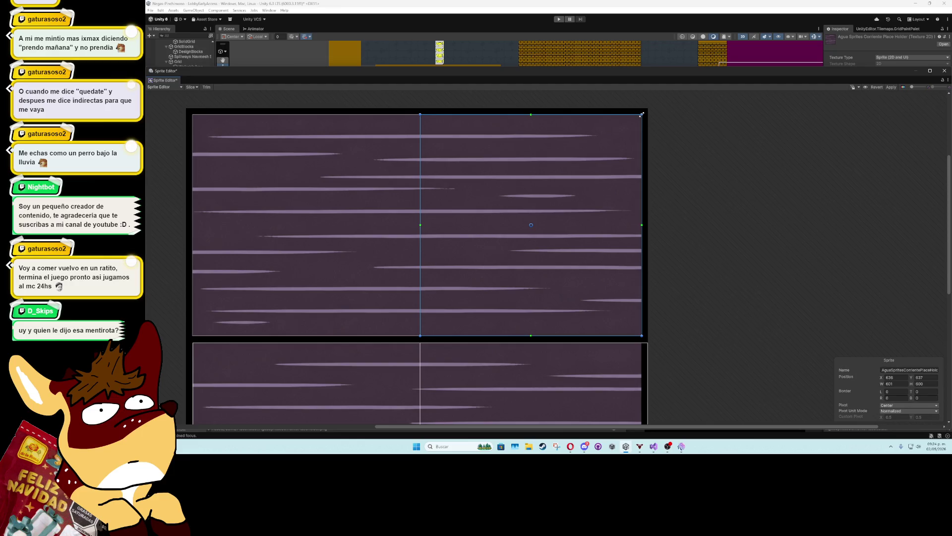
pyautogui.scroll(-5, 571, 288)
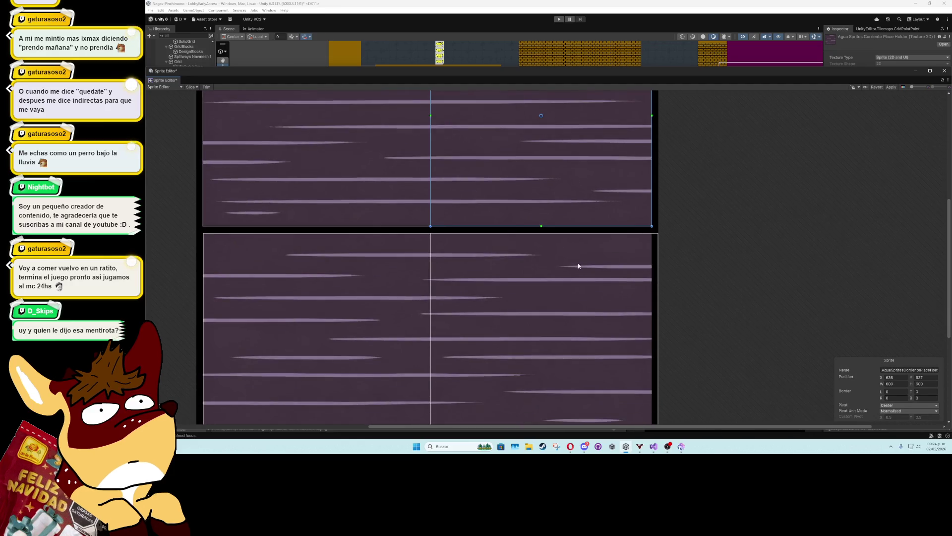
pyautogui.click(580, 255)
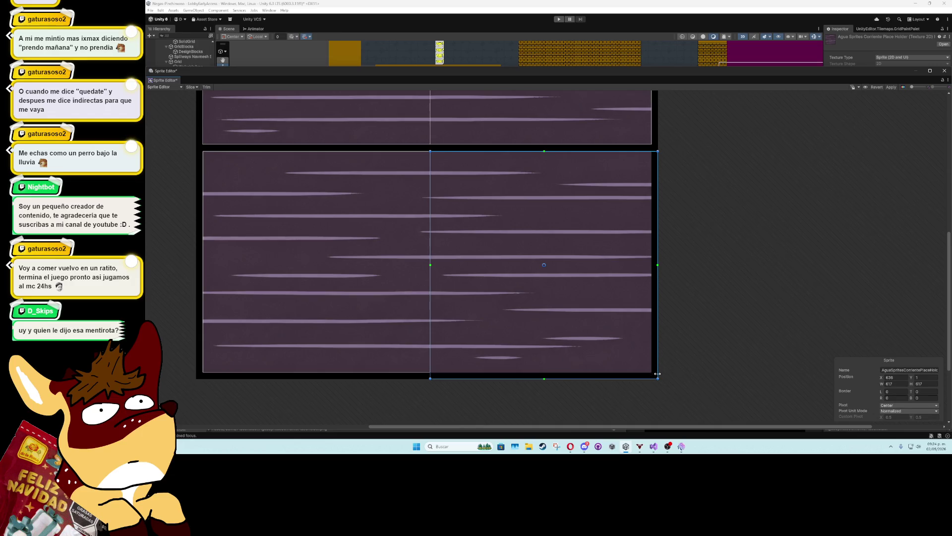
pyautogui.moveTo(658, 378); pyautogui.dragTo(651, 372)
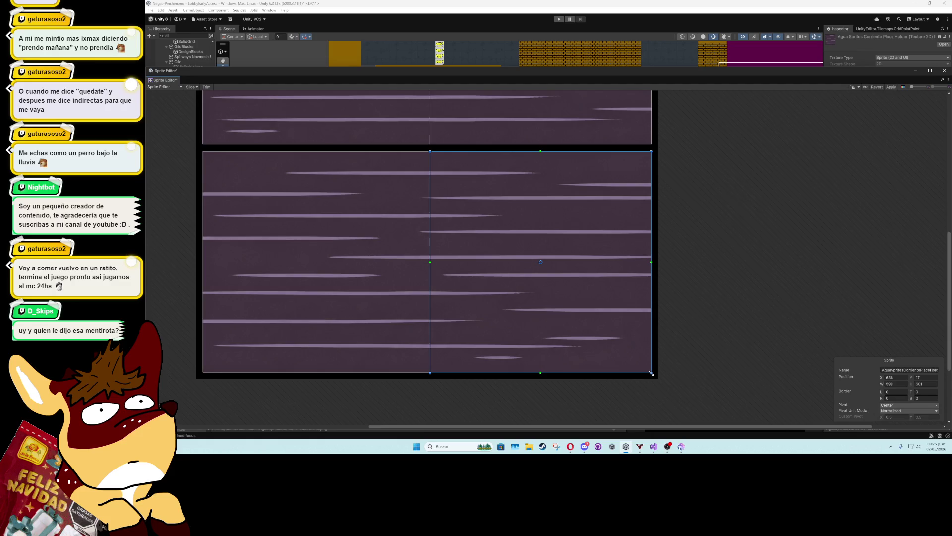
pyautogui.click(892, 87)
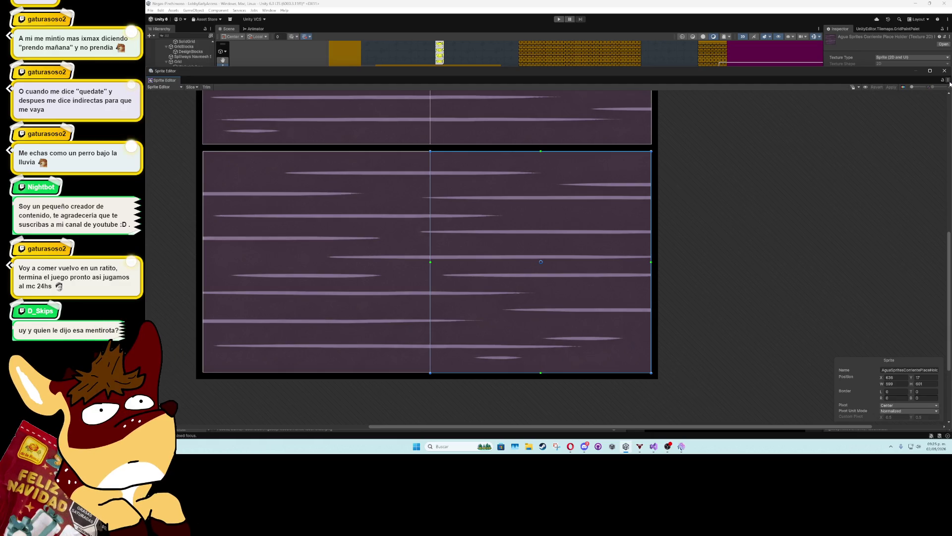
# Widen one sprite rectangle by a pixel and lower the top edge of the one at X 636
pyautogui.scroll(5, 457, 356)
pyautogui.moveTo(417, 377); pyautogui.dragTo(569, 251)
pyautogui.click(508, 273)
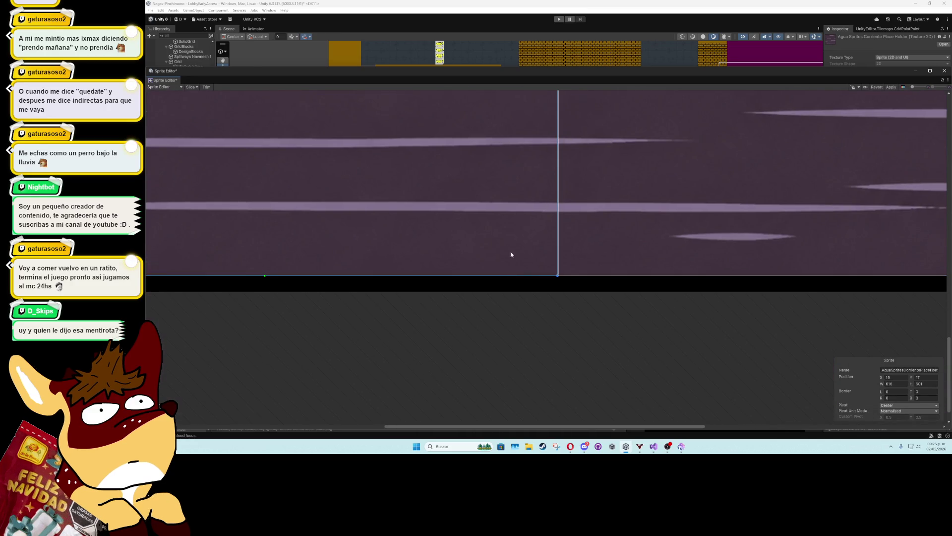
pyautogui.scroll(10, 512, 254)
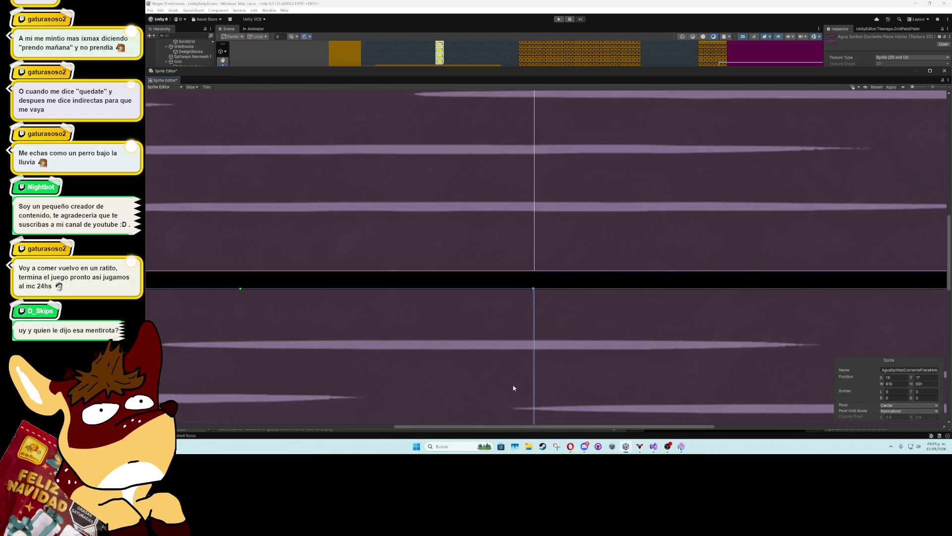
pyautogui.moveTo(534, 337); pyautogui.dragTo(534, 336)
pyautogui.scroll(-5, 528, 340)
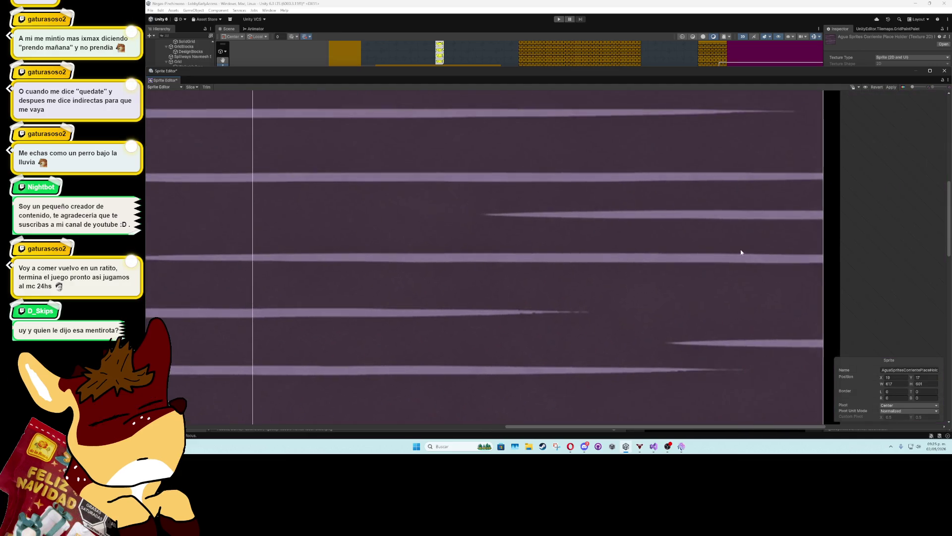
pyautogui.scroll(-5, 561, 187)
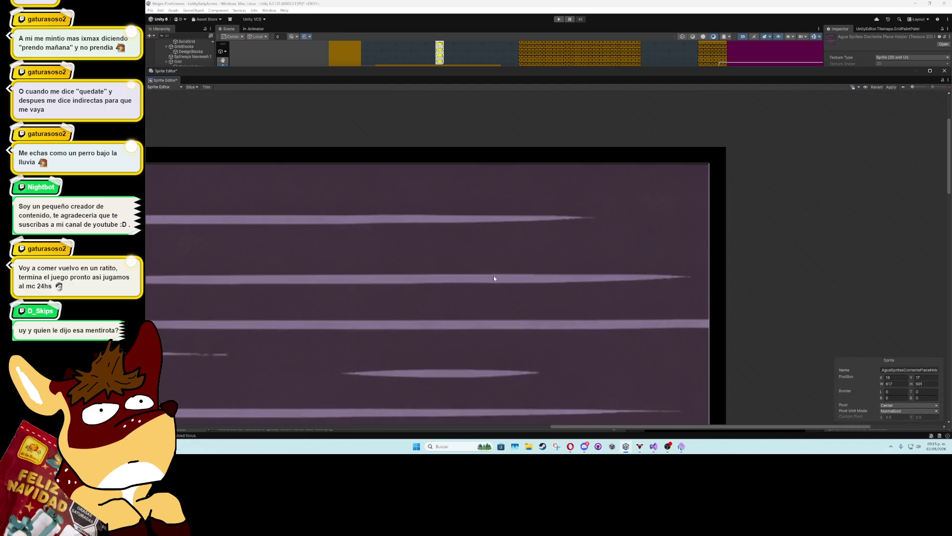
pyautogui.hscroll(-5, 494, 279)
pyautogui.hscroll(-3, 291, 184)
pyautogui.click(452, 178)
pyautogui.moveTo(445, 148); pyautogui.dragTo(447, 149)
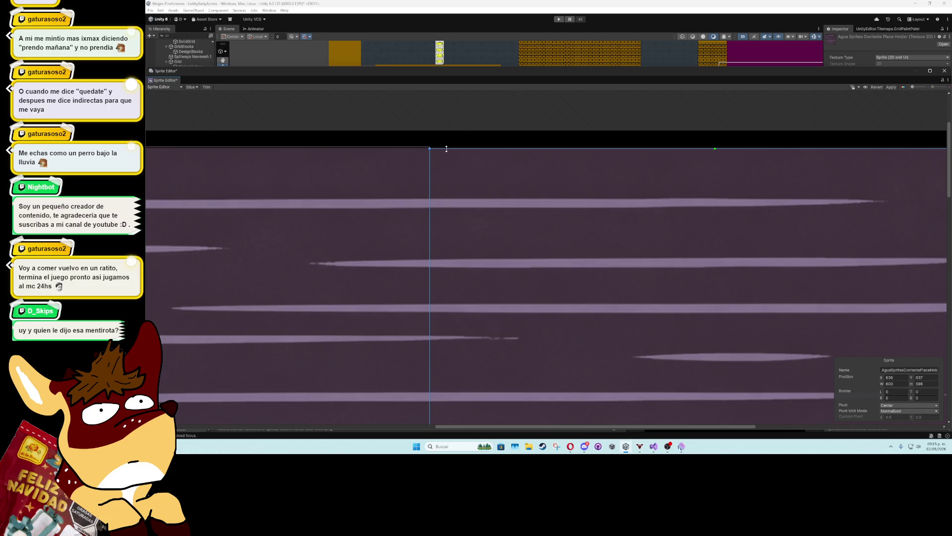
# Check the left sprite rectangle at X 18 and apply the final slicing
pyautogui.click(410, 149)
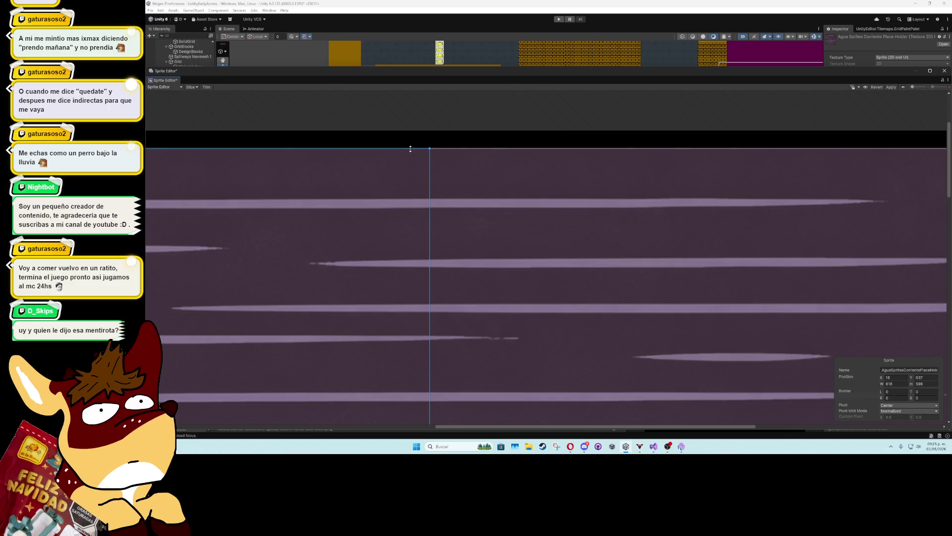
pyautogui.hscroll(-2, 452, 177)
pyautogui.scroll(-2, 656, 164)
pyautogui.hscroll(-3, 618, 195)
pyautogui.scroll(-3, 617, 197)
pyautogui.hscroll(3, 716, 219)
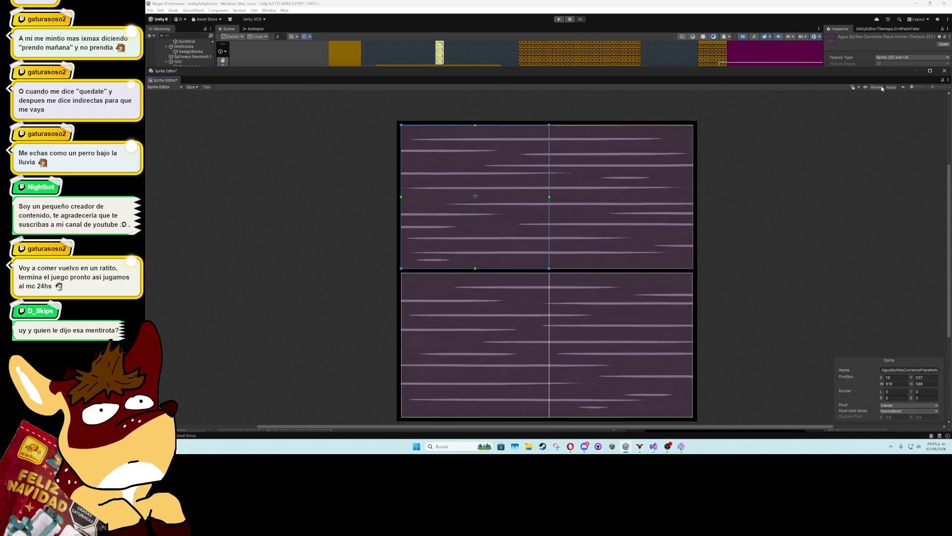
pyautogui.click(891, 87)
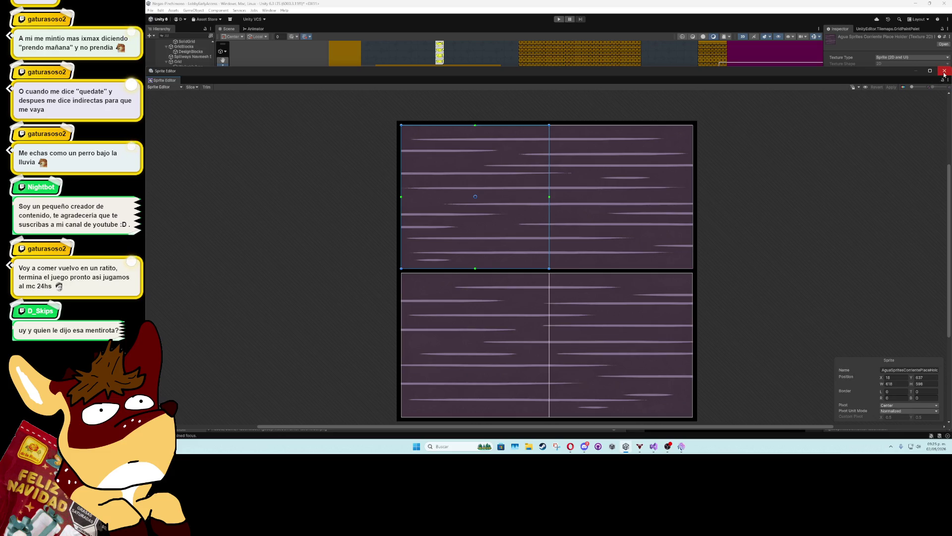
# Close the Sprite Editor and expand the water texture to show its four sprites
pyautogui.click(945, 70)
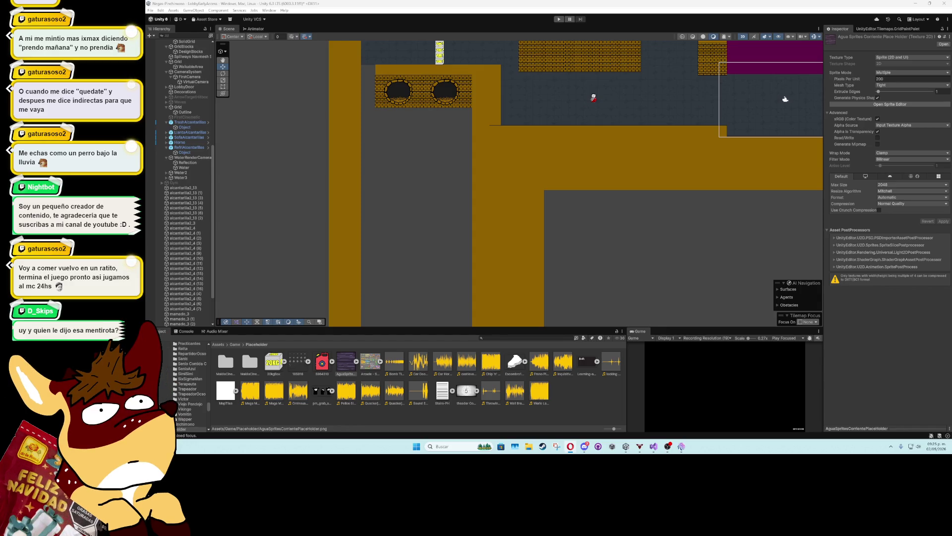
pyautogui.scroll(2, 338, 221)
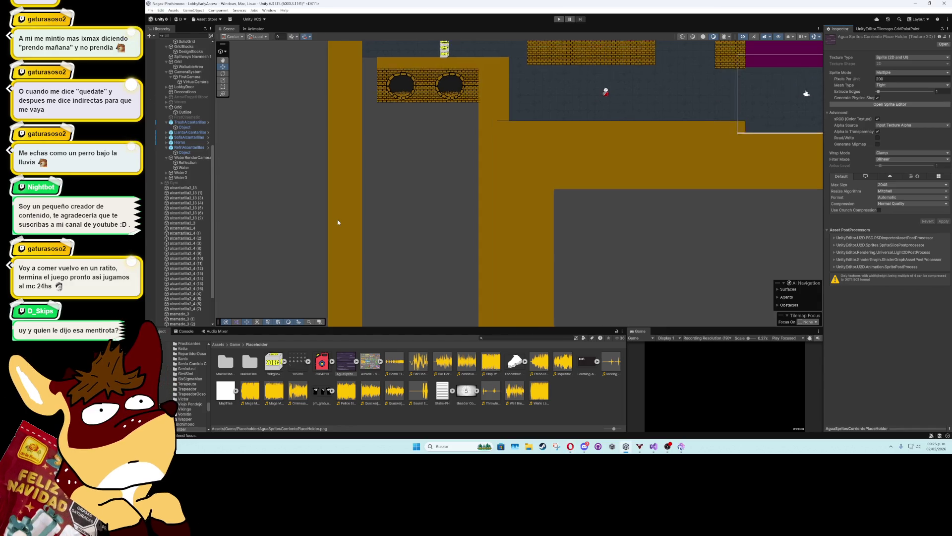
pyautogui.click(357, 361)
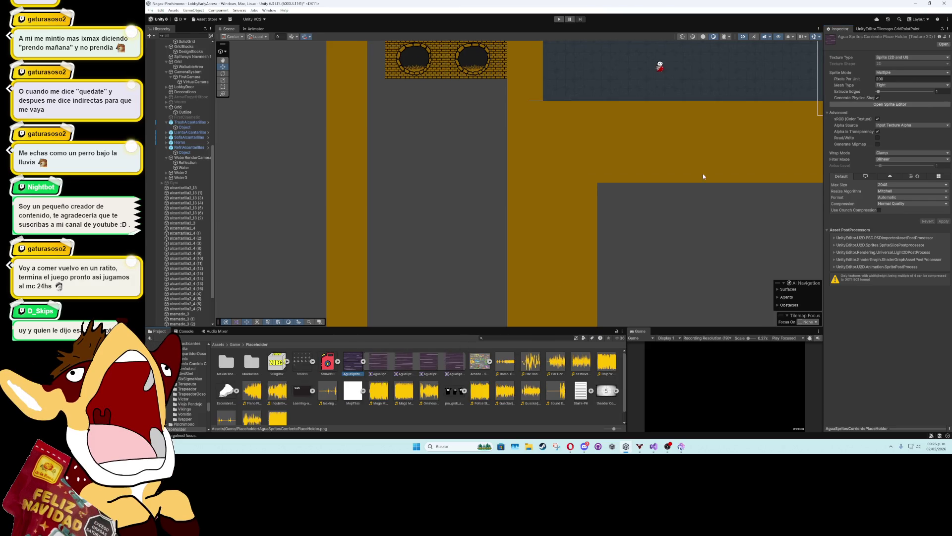
# Show the Tile Palette with the DockTiles palette selected
pyautogui.click(889, 30)
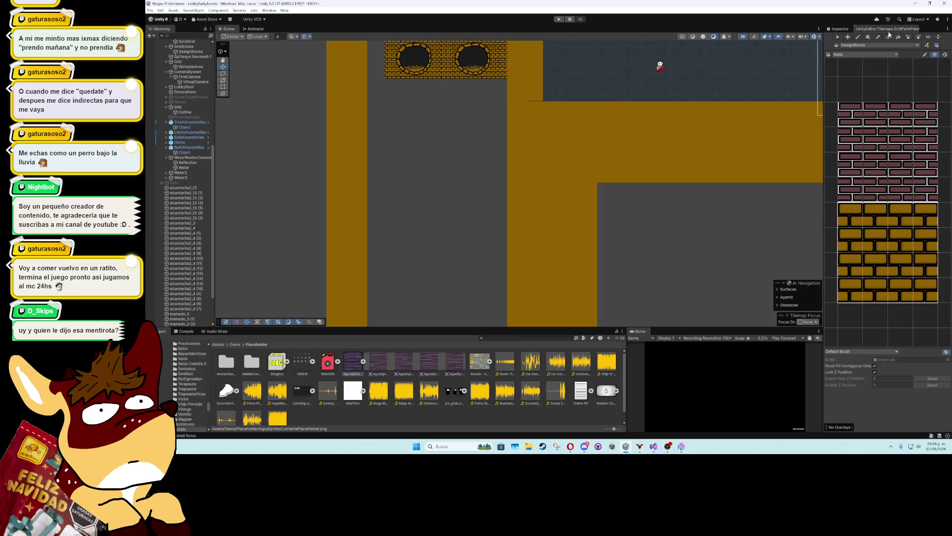
pyautogui.click(871, 55)
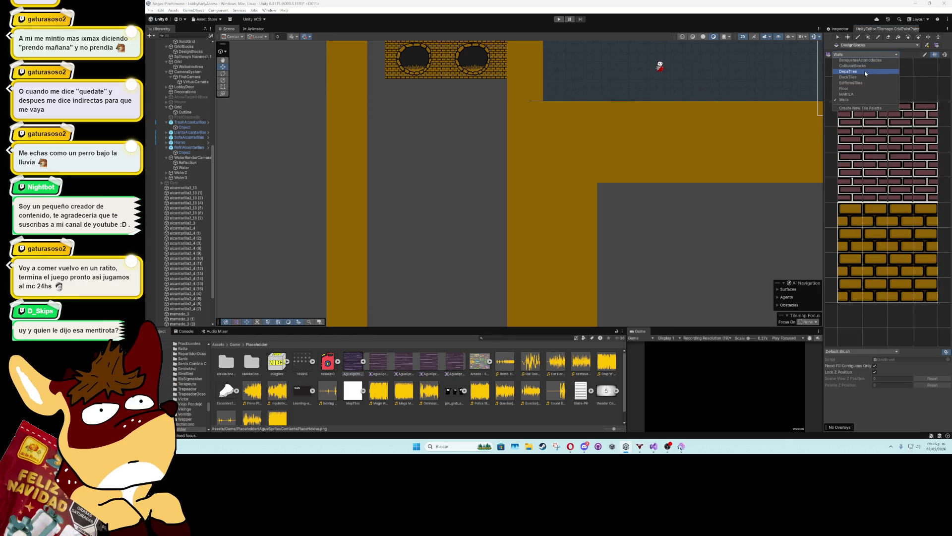
pyautogui.click(865, 76)
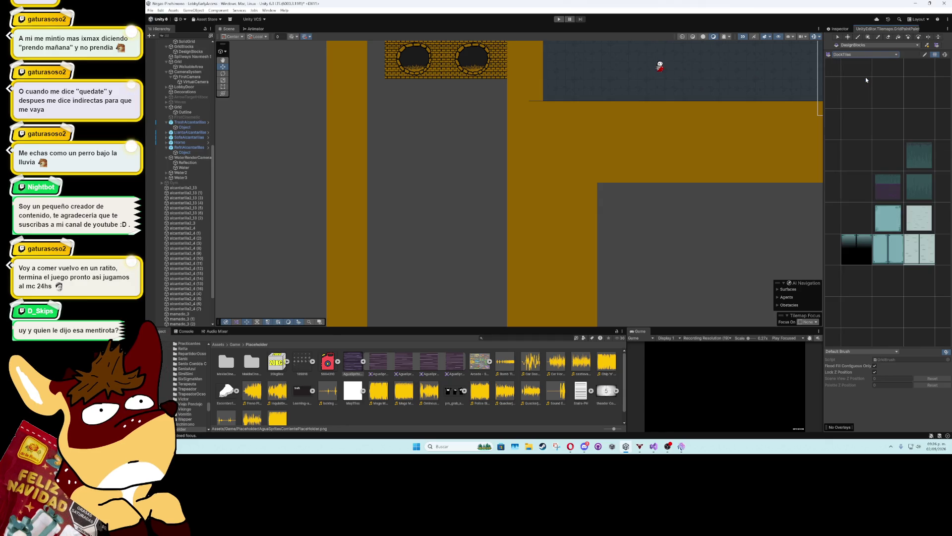
pyautogui.scroll(4, 894, 196)
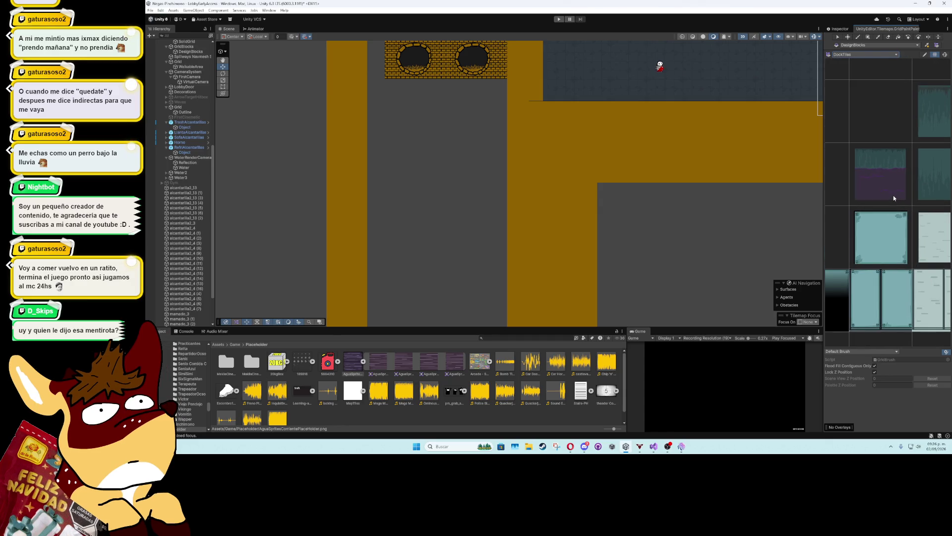
pyautogui.scroll(-4, 893, 195)
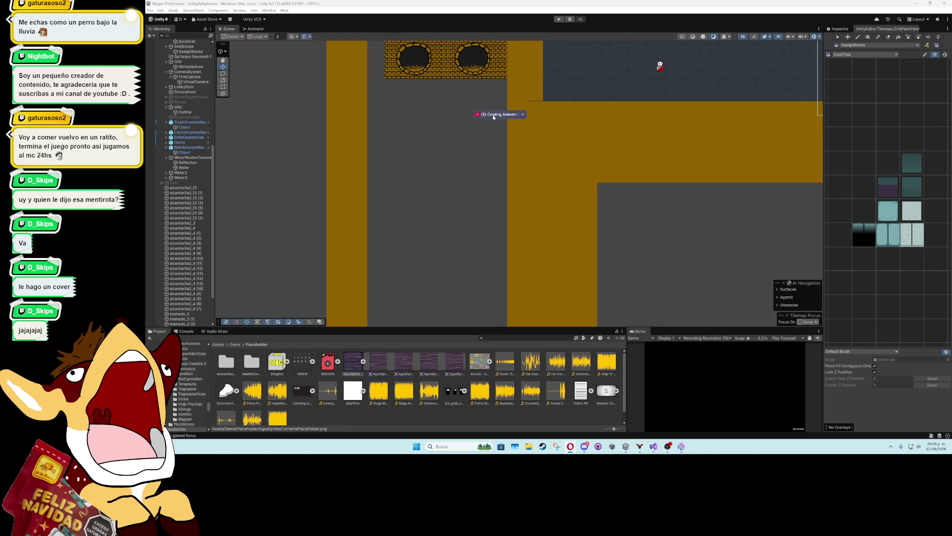
pyautogui.hotkey('alt', 'Tab')
pyautogui.press('F11')
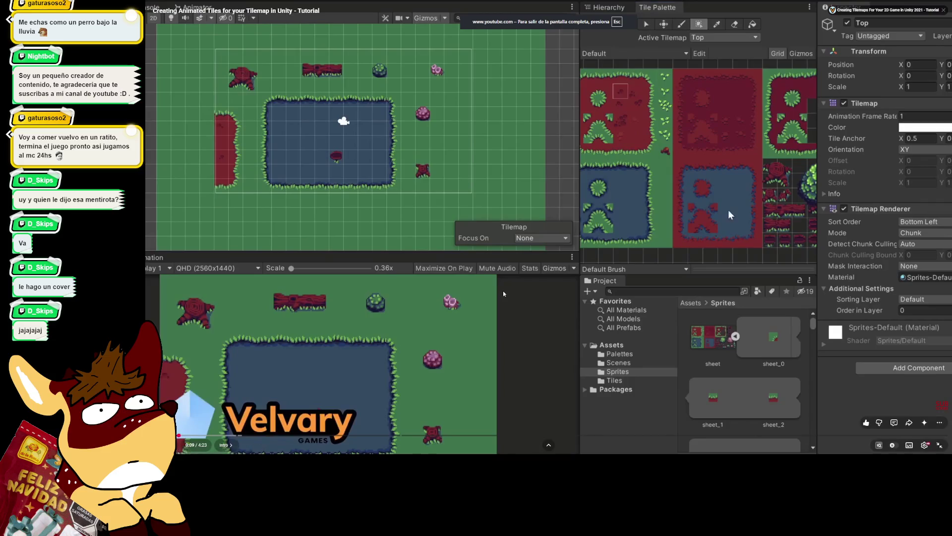
pyautogui.press('Right')
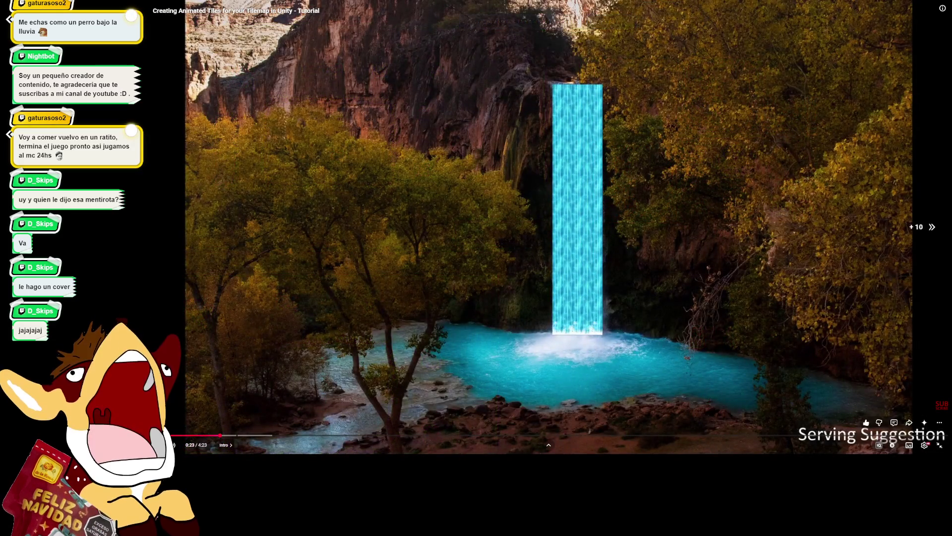
pyautogui.press('Right')
pyautogui.press('Right')
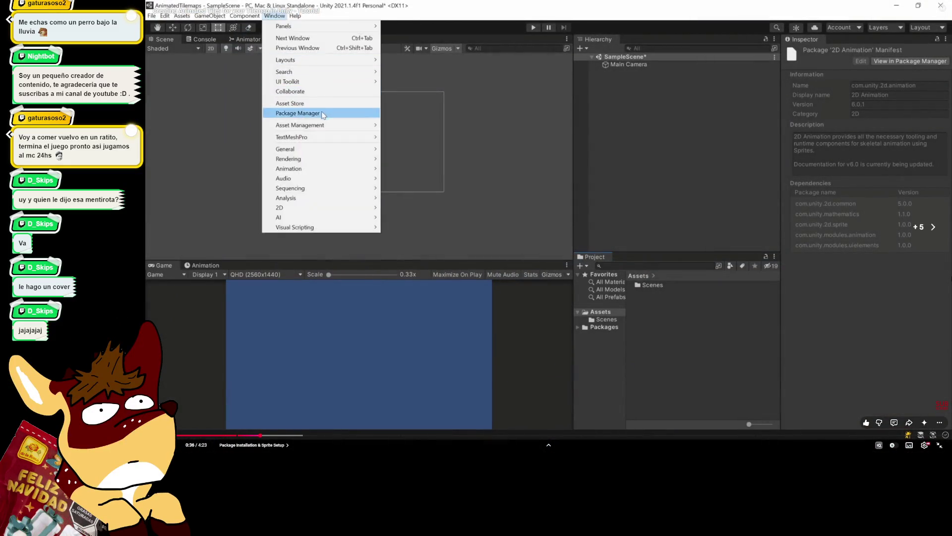
pyautogui.press('Right')
pyautogui.press('Right')
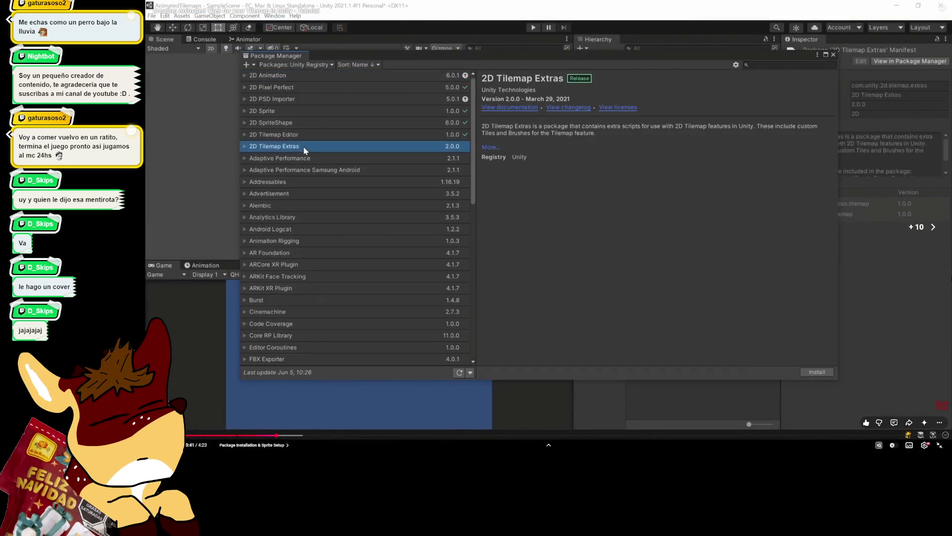
pyautogui.press('Right')
pyautogui.press('Right')
pyautogui.press('Right')
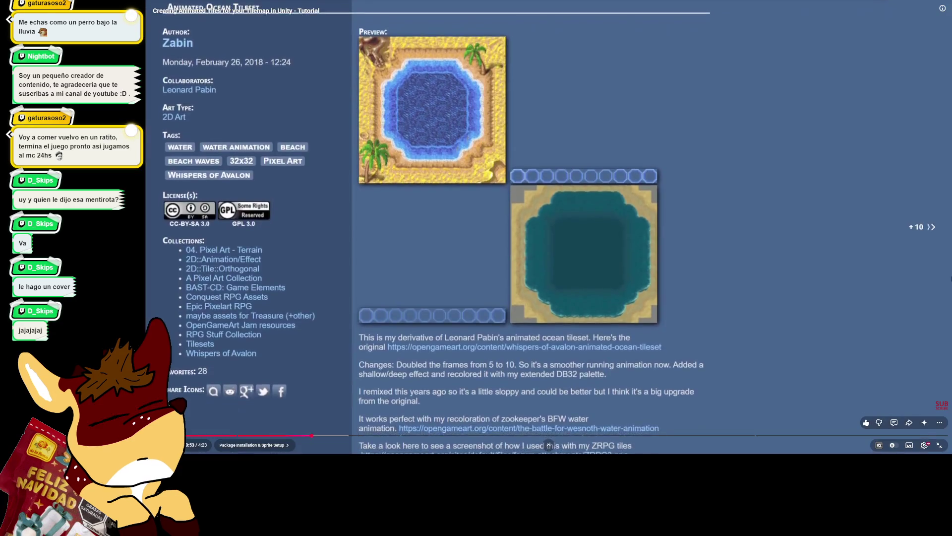
pyautogui.press('Left')
pyautogui.press('Left')
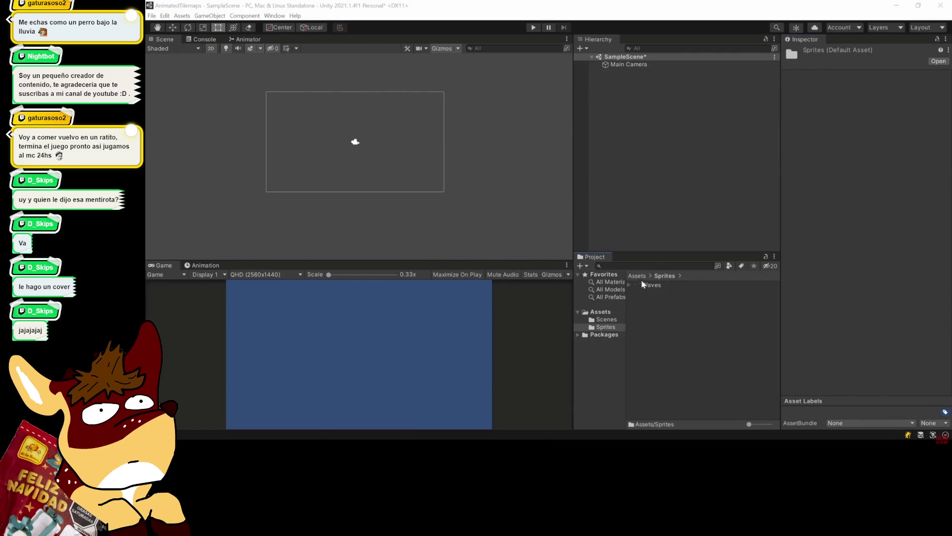
pyautogui.press('Left')
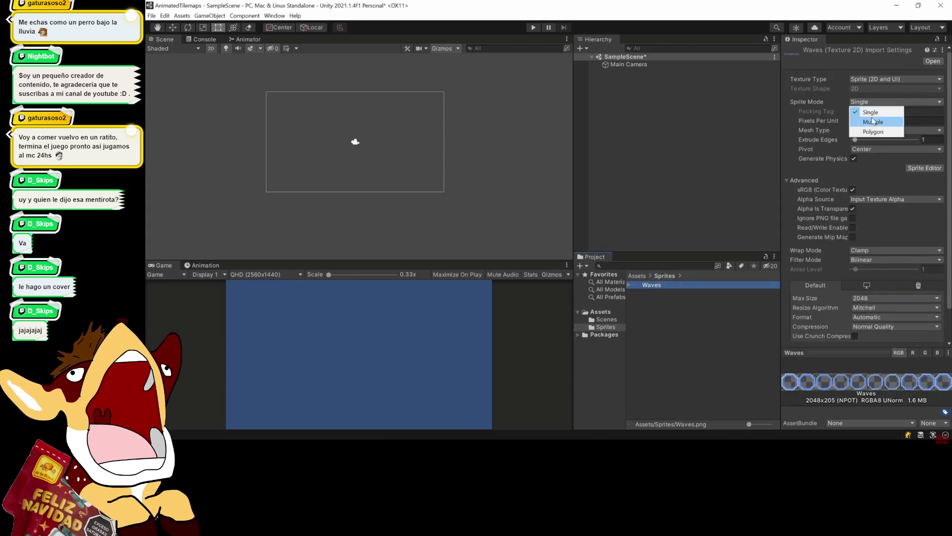
pyautogui.press('Right')
pyautogui.press('Right')
pyautogui.press('Right')
pyautogui.press('Right')
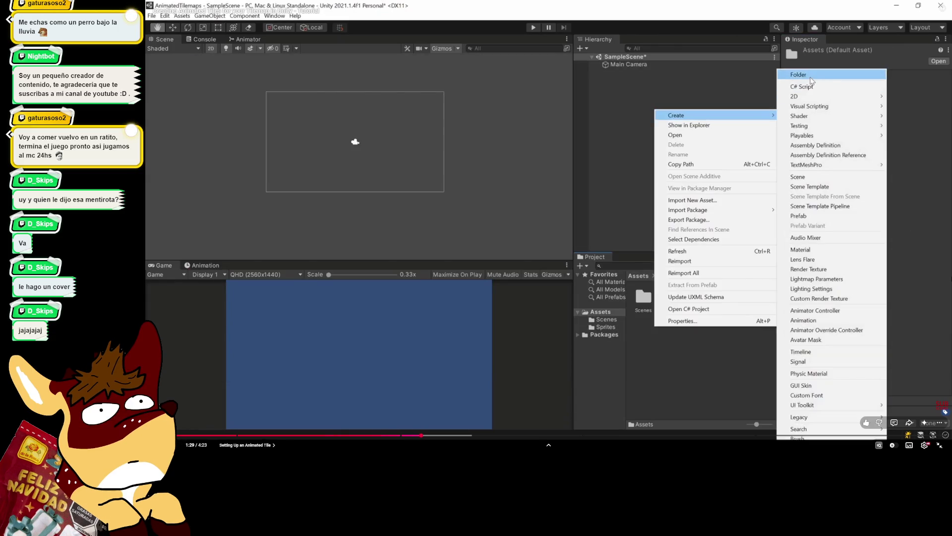
pyautogui.press('Right')
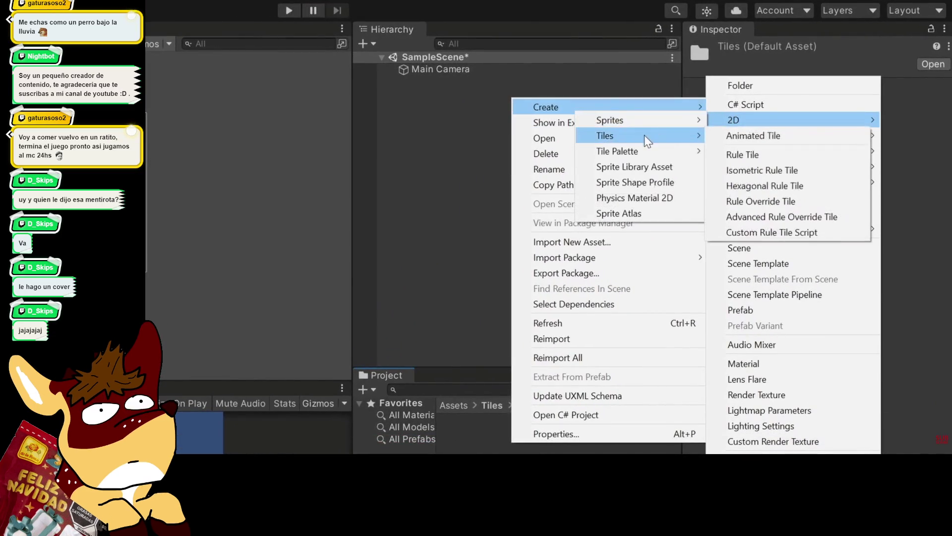
pyautogui.press('space')
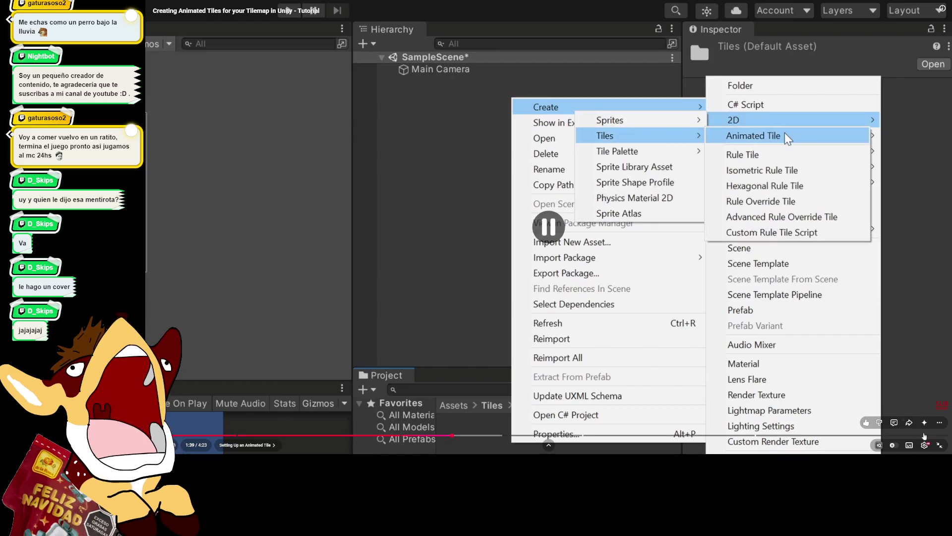
pyautogui.press('Escape')
pyautogui.press('super+Down')
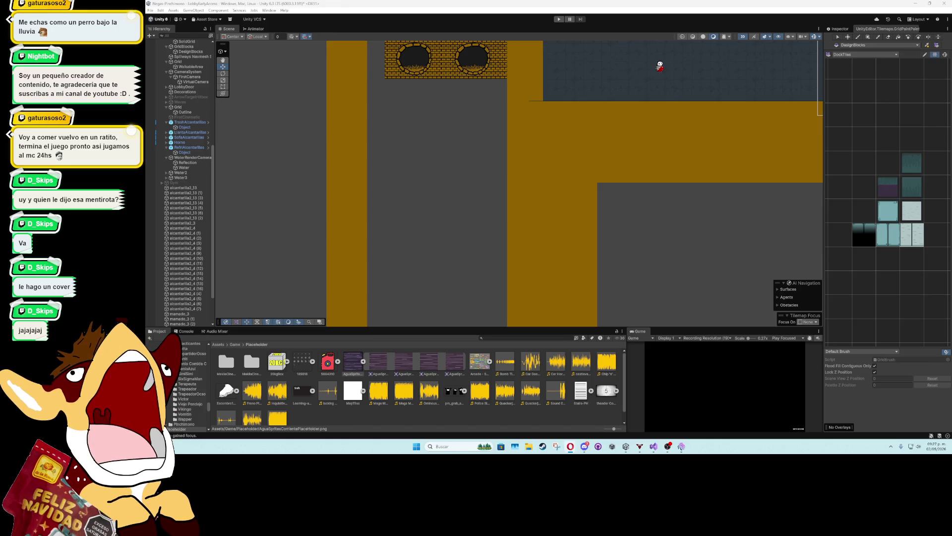
# Pan and zoom out the Scene view so the whole sewer level is visible
pyautogui.moveTo(487, 243)
pyautogui.mouseDown()
pyautogui.moveTo(509, 234)
pyautogui.moveTo(552, 317)
pyautogui.moveTo(624, 86)
pyautogui.moveTo(529, 51)
pyautogui.mouseUp()
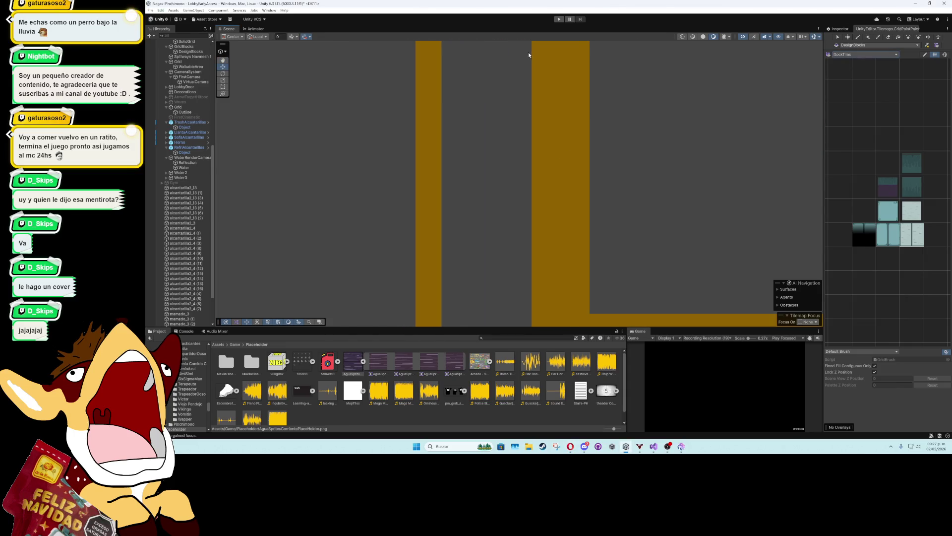
pyautogui.scroll(-5, 559, 194)
pyautogui.moveTo(580, 183); pyautogui.dragTo(547, 319)
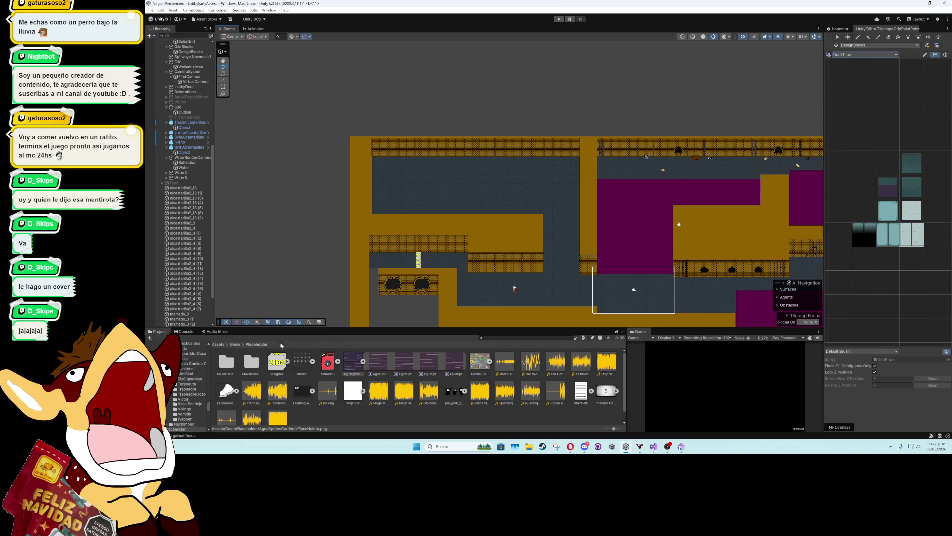
# Navigate the Project browser to Assets/Game/Art/TilePalettes
pyautogui.click(235, 344)
pyautogui.click(217, 358)
pyautogui.doubleClick(227, 363)
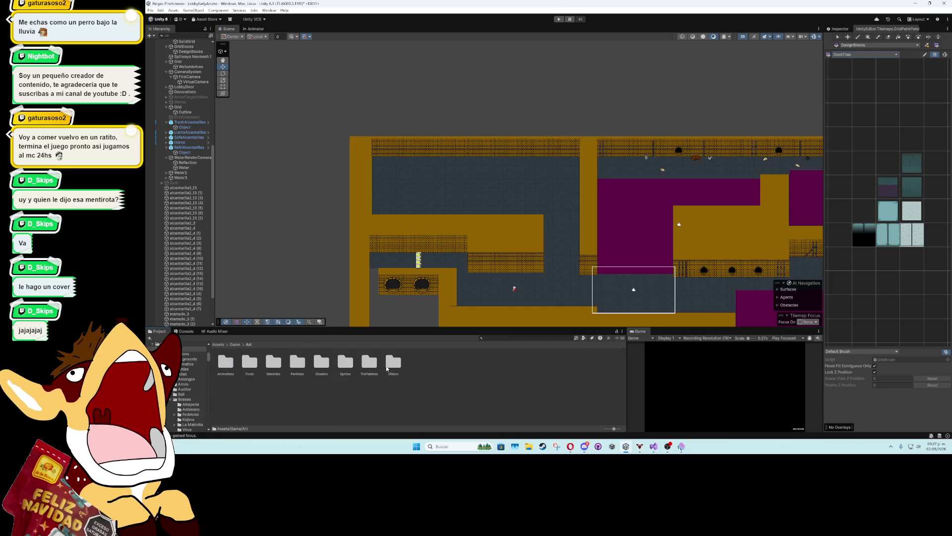
pyautogui.doubleClick(365, 362)
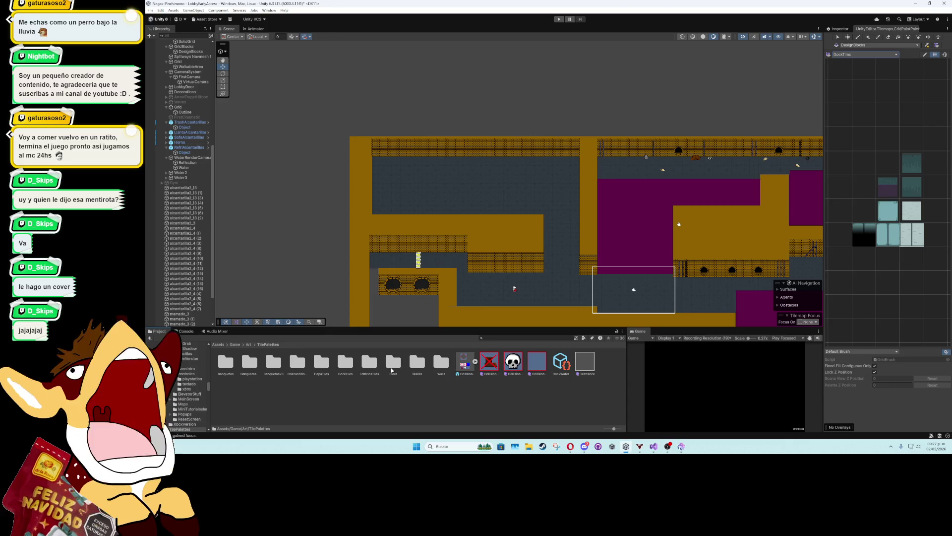
# Create a new Animated Tile asset via Create > 2D > Tiles in the TilePalettes folder
pyautogui.rightClick(387, 390)
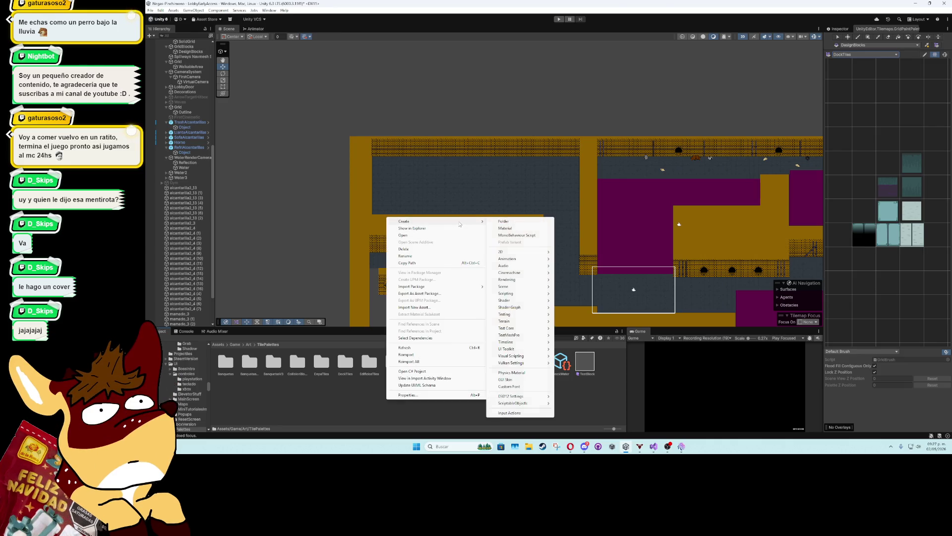
pyautogui.click(362, 401)
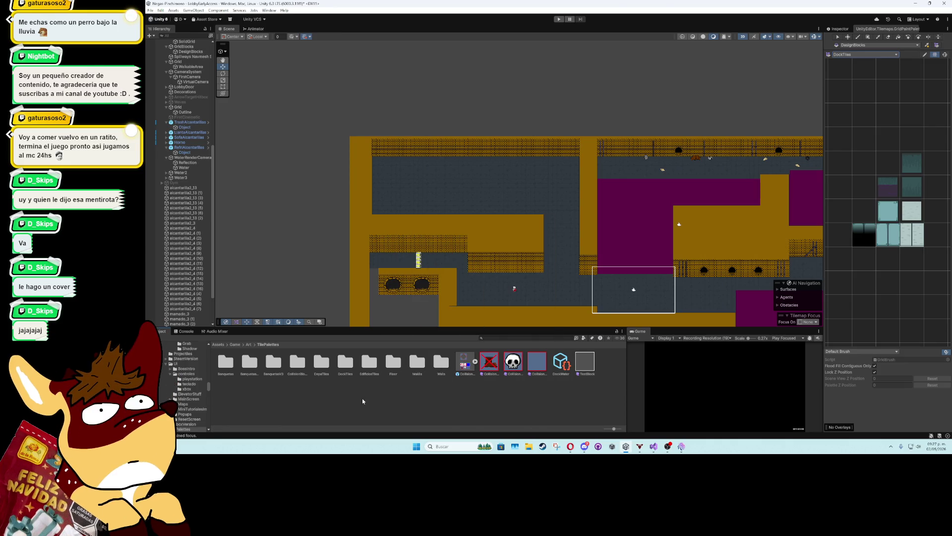
pyautogui.rightClick(426, 399)
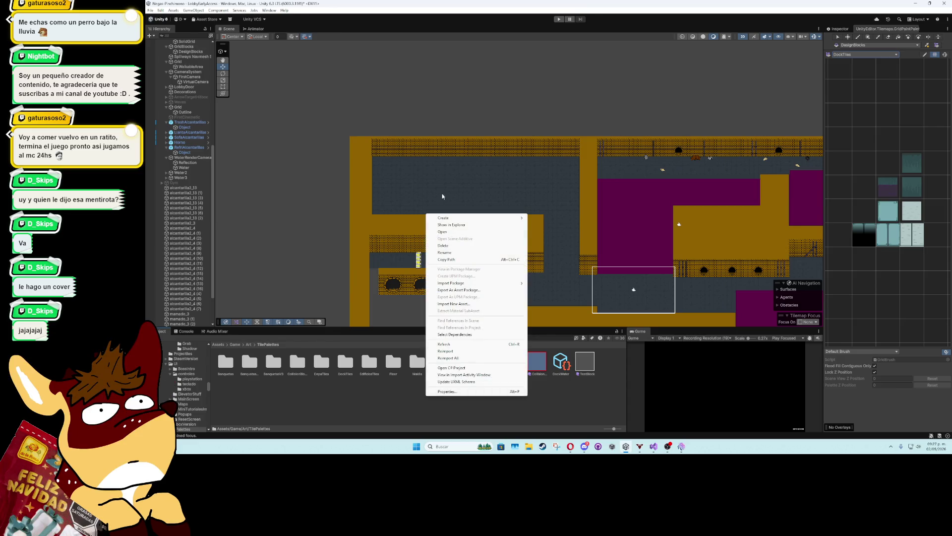
pyautogui.moveTo(477, 218)
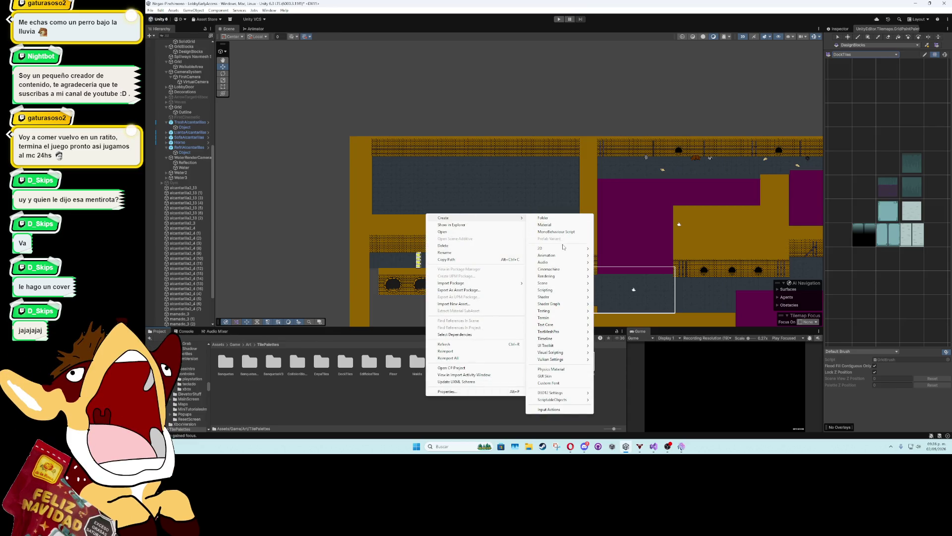
pyautogui.moveTo(564, 248)
pyautogui.moveTo(620, 249)
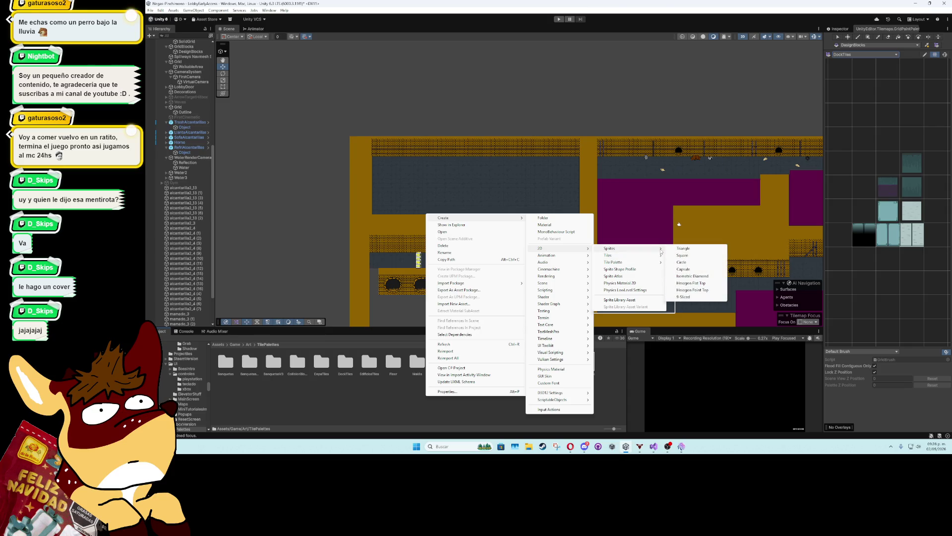
pyautogui.moveTo(660, 255)
pyautogui.click(694, 256)
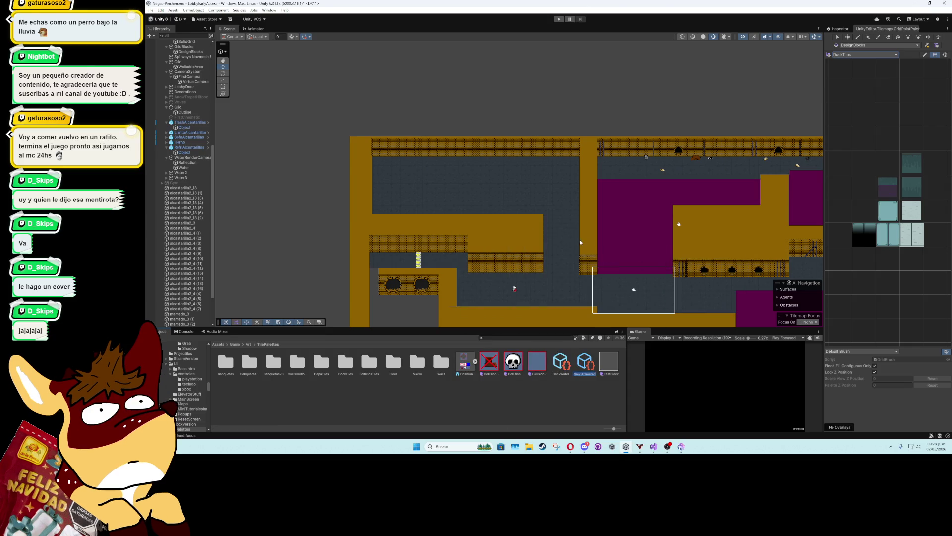
# Name the new tile DirtyWater and show its settings in the Inspector
pyautogui.press('BackSpace')
pyautogui.write('irty')
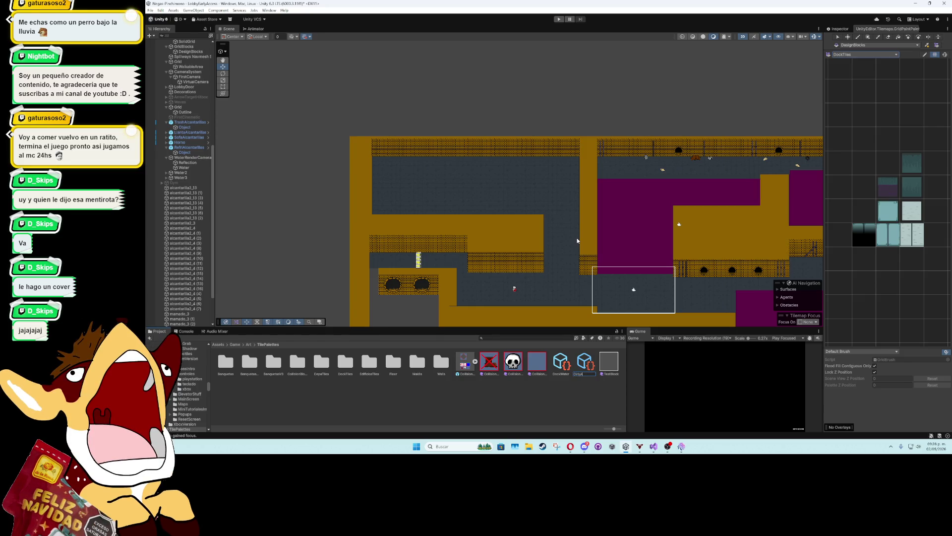
pyautogui.write('Water')
pyautogui.press('Return')
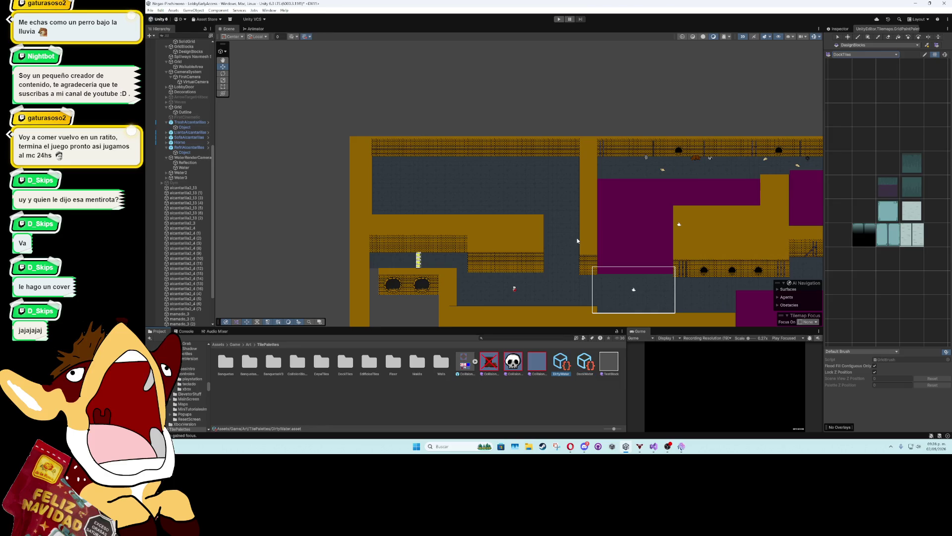
pyautogui.click(839, 29)
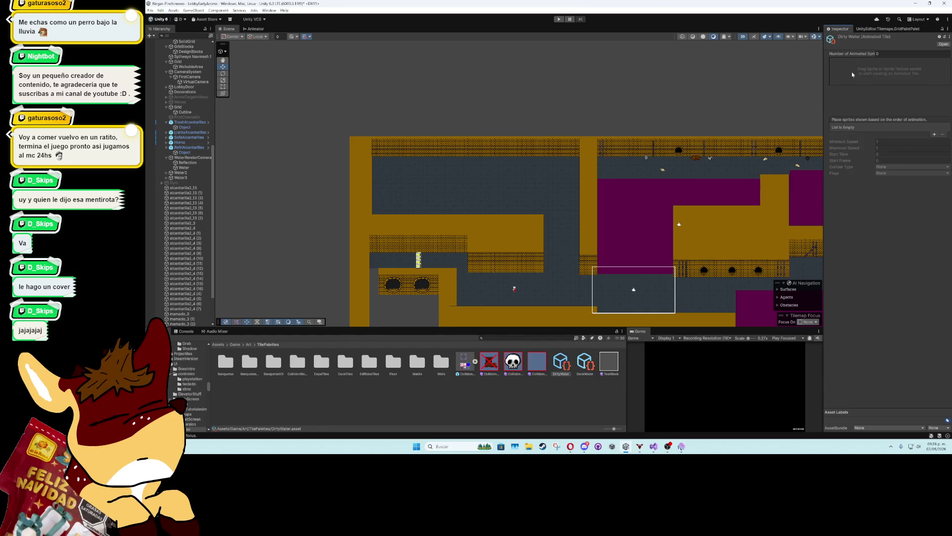
# Add four empty sprite slots to the DirtyWater tile's animation list
pyautogui.click(934, 136)
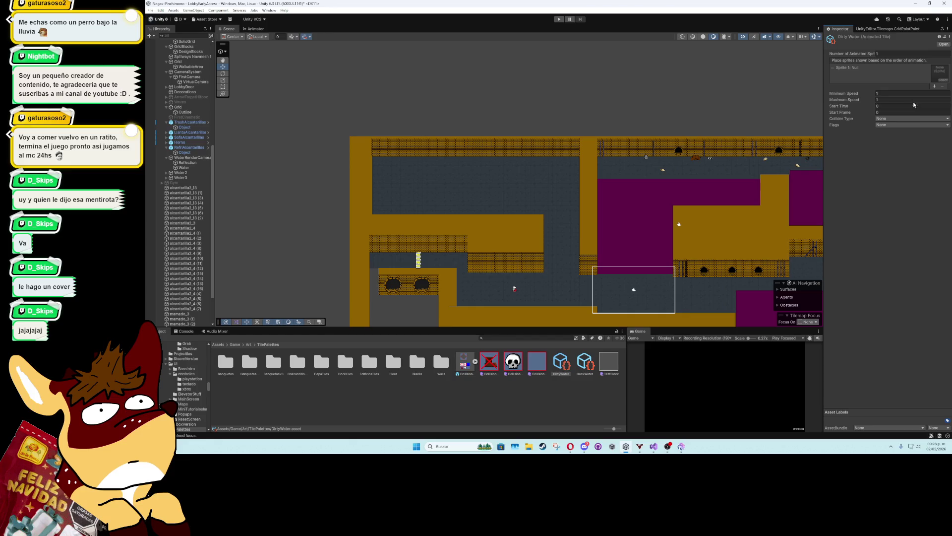
pyautogui.click(936, 87)
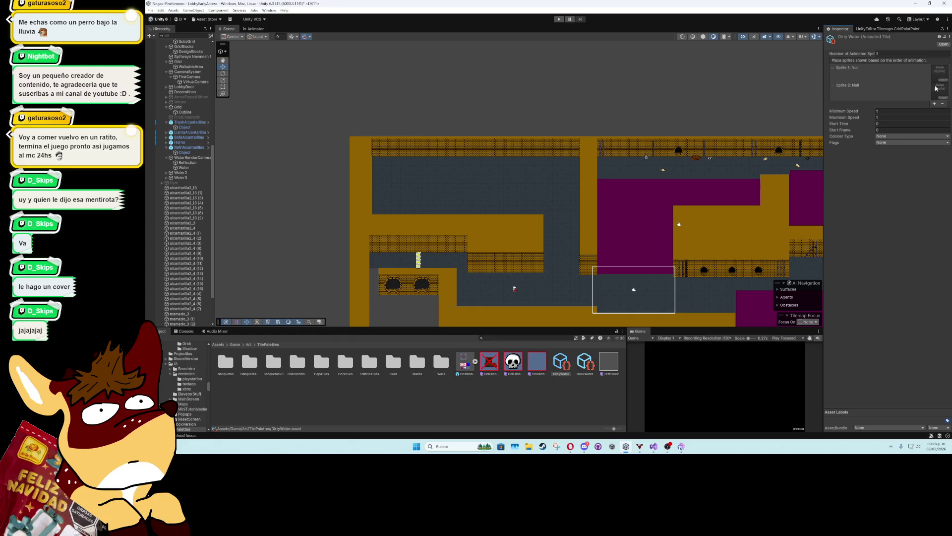
pyautogui.click(935, 105)
pyautogui.click(935, 122)
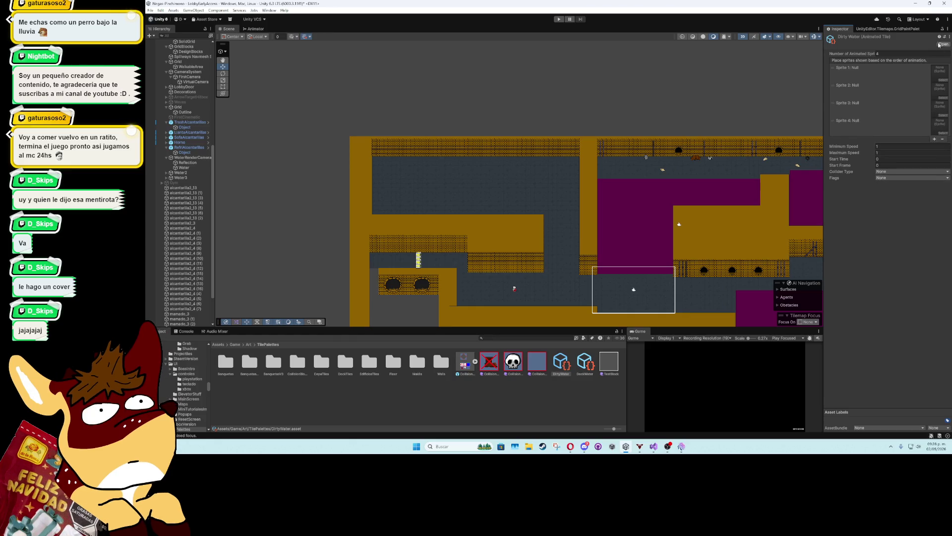
# Drag the water-current sprites from Assets/Placeholder into the tile's sprite slots
pyautogui.click(235, 344)
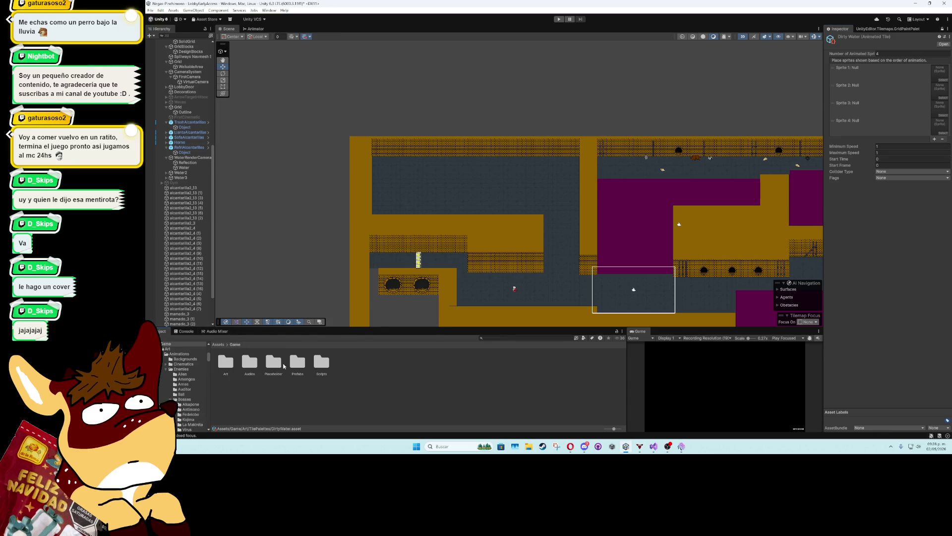
pyautogui.click(222, 345)
pyautogui.scroll(-10, 186, 387)
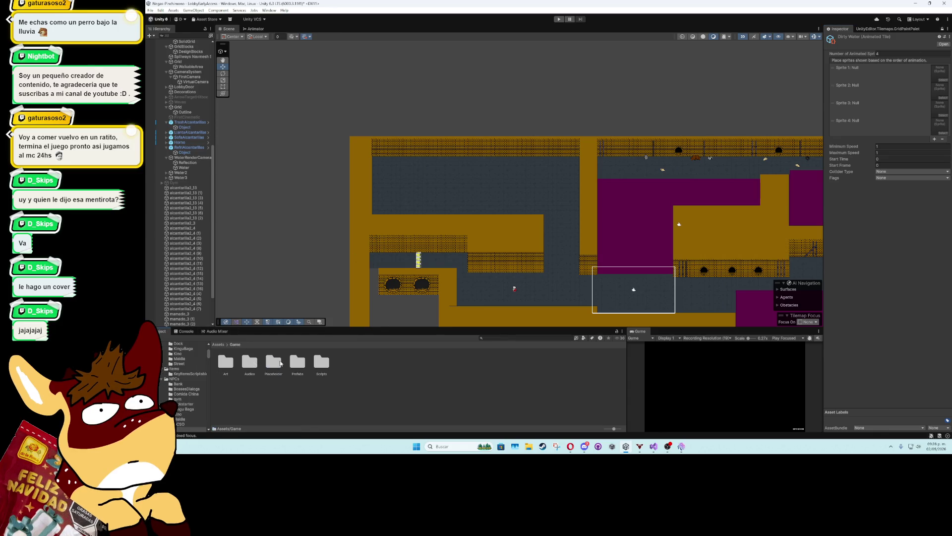
pyautogui.click(184, 429)
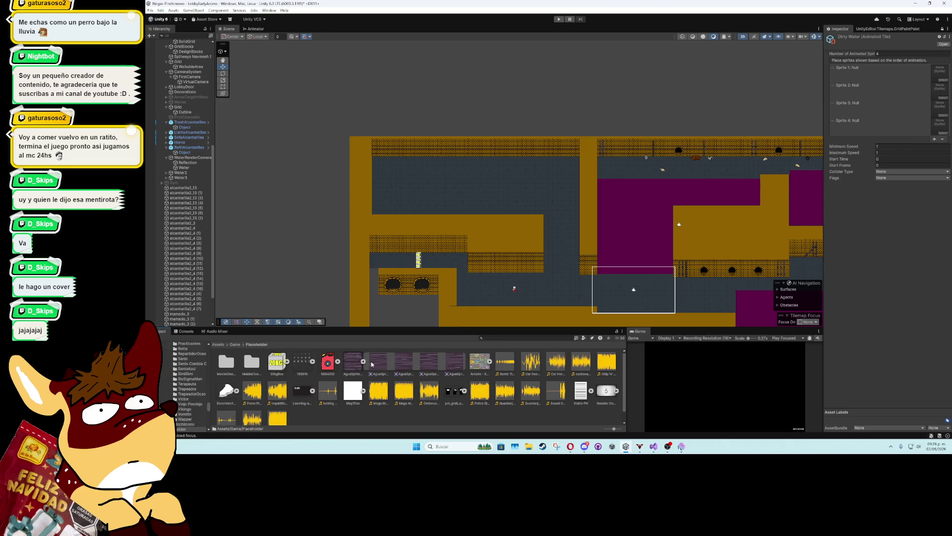
pyautogui.moveTo(375, 365)
pyautogui.mouseDown()
pyautogui.moveTo(745, 234)
pyautogui.moveTo(940, 73)
pyautogui.mouseUp()
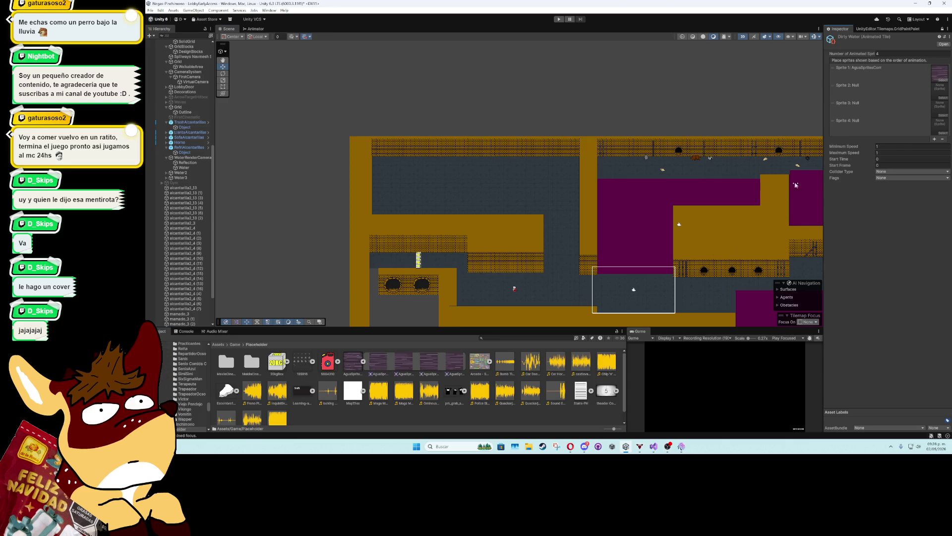
pyautogui.moveTo(430, 355)
pyautogui.mouseDown()
pyautogui.moveTo(745, 234)
pyautogui.moveTo(940, 109)
pyautogui.moveTo(940, 92)
pyautogui.mouseUp()
pyautogui.click(435, 360)
pyautogui.moveTo(435, 360)
pyautogui.mouseDown()
pyautogui.moveTo(806, 139)
pyautogui.moveTo(940, 109)
pyautogui.moveTo(940, 125)
pyautogui.mouseUp()
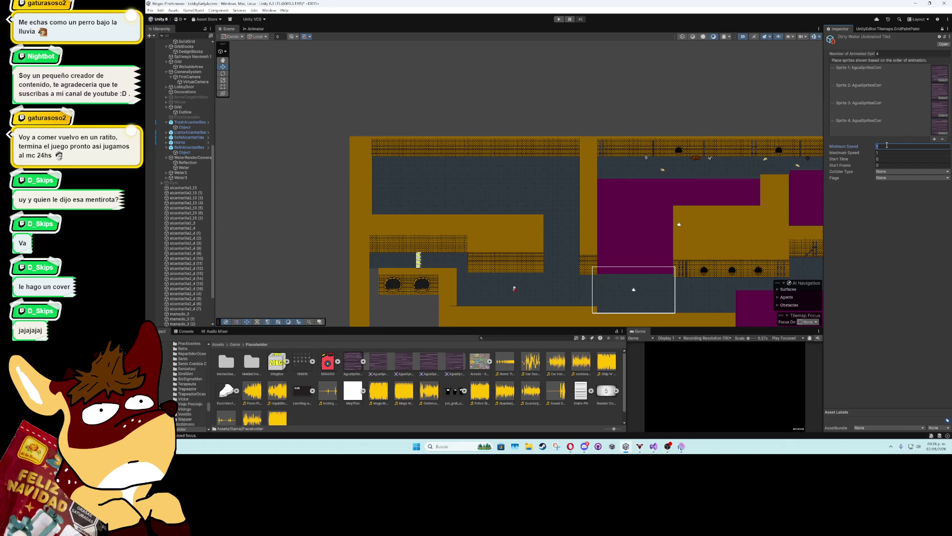
# Set both Minimum Speed and Maximum Speed to 4
pyautogui.press('Tab')
pyautogui.write('4')
pyautogui.click(881, 147)
pyautogui.write('4')
pyautogui.click(881, 159)
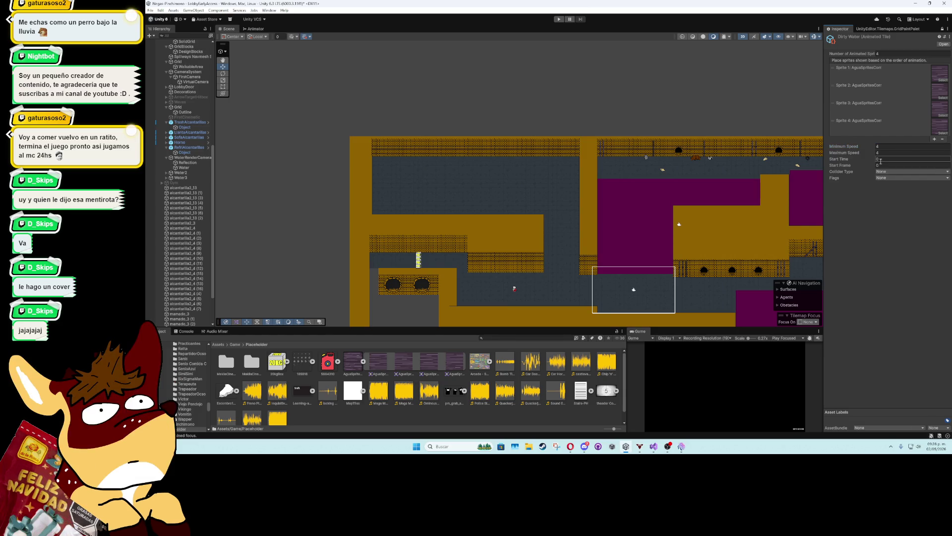